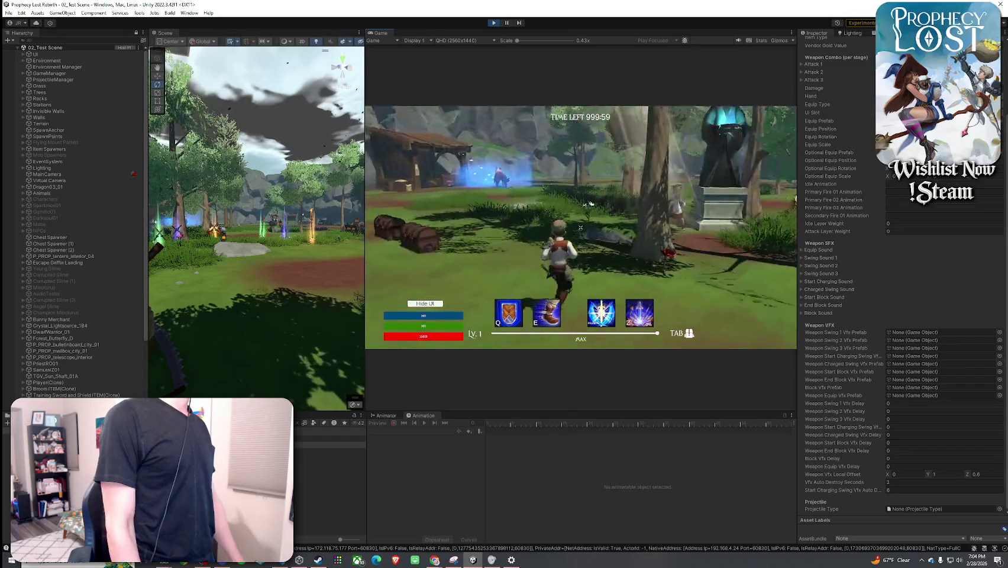
- Walk the character over the rock and toward the merchant cart and cliff
key("w")
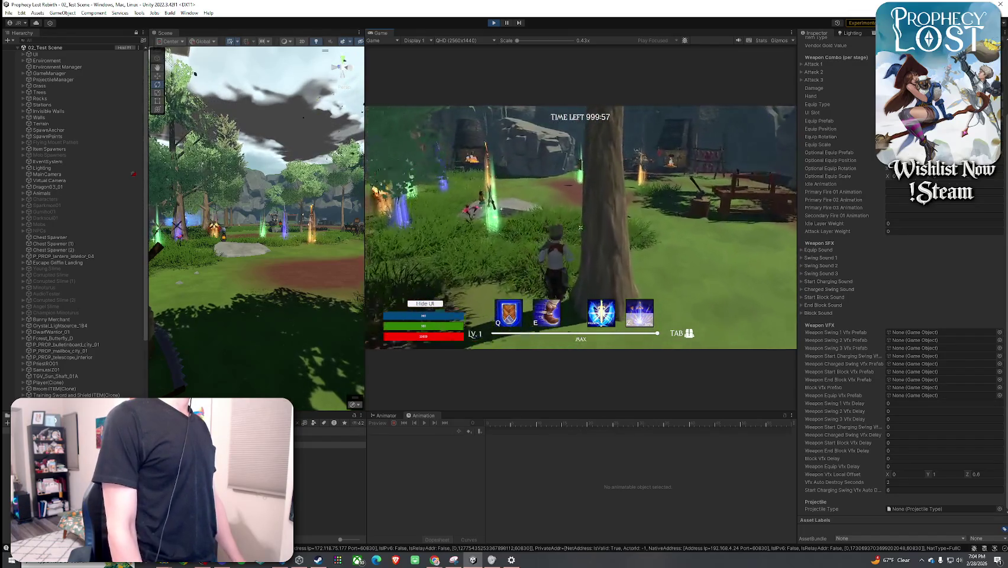
key("w")
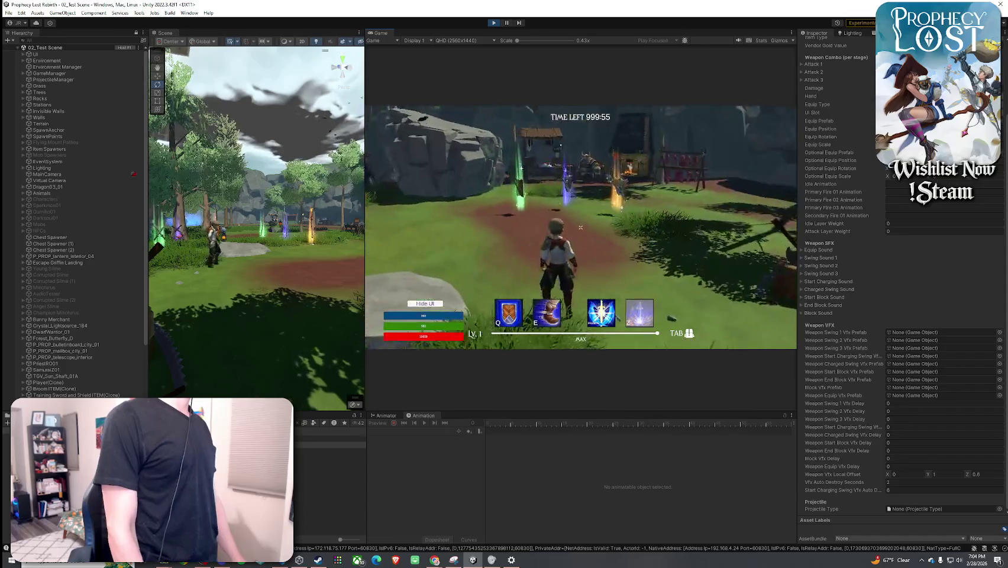
key("w")
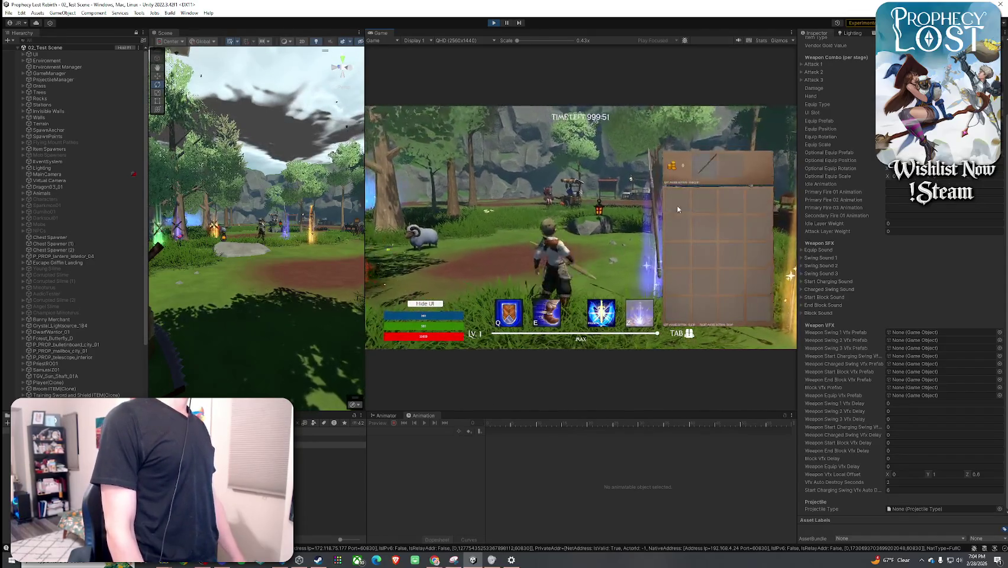
key("w")
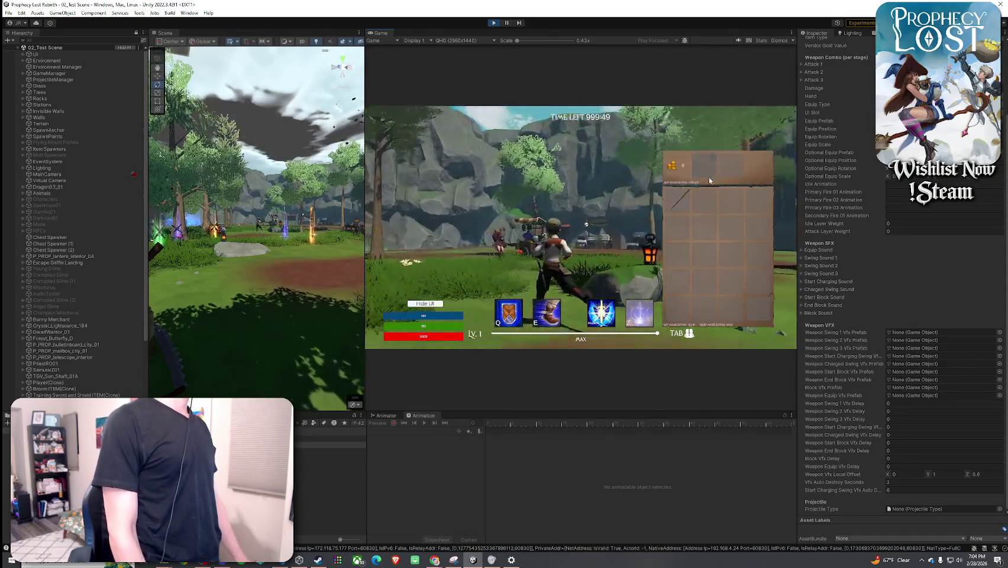
key("Tab")
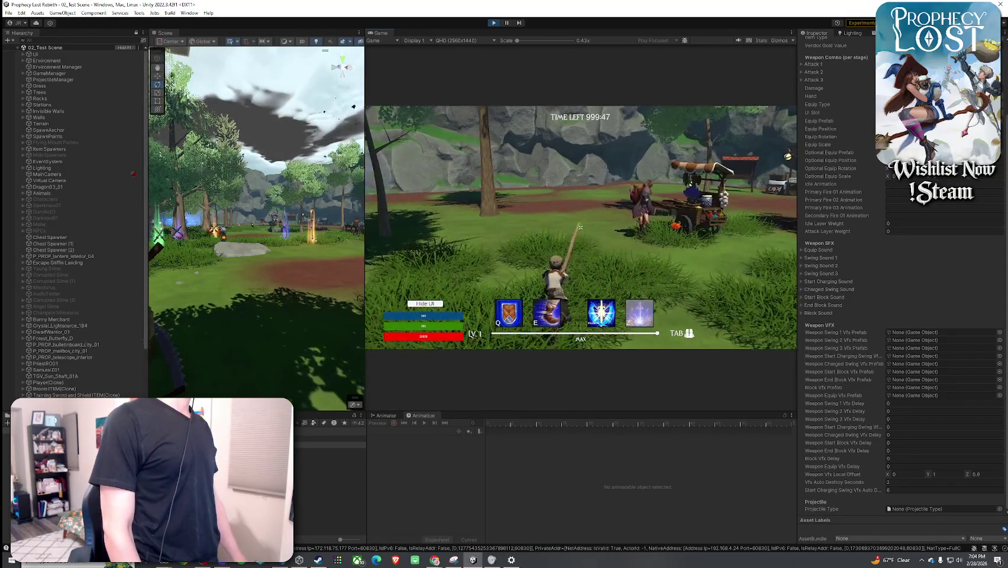
key("w")
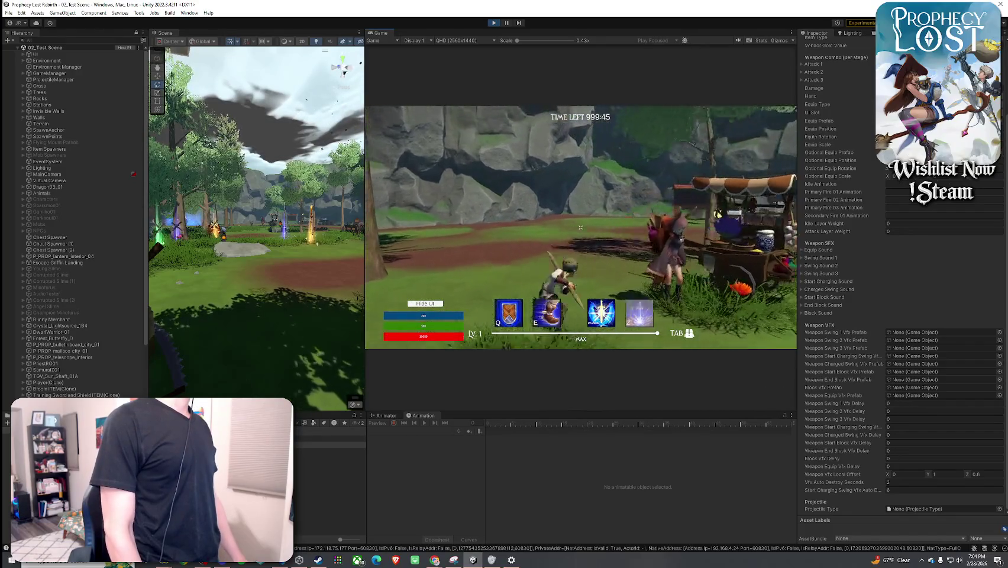
key("w")
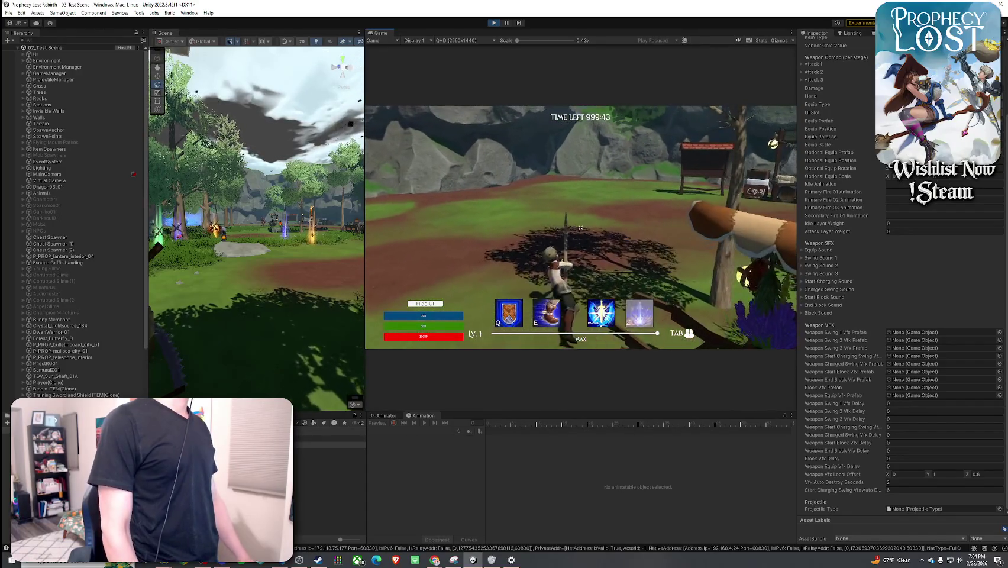
key("w")
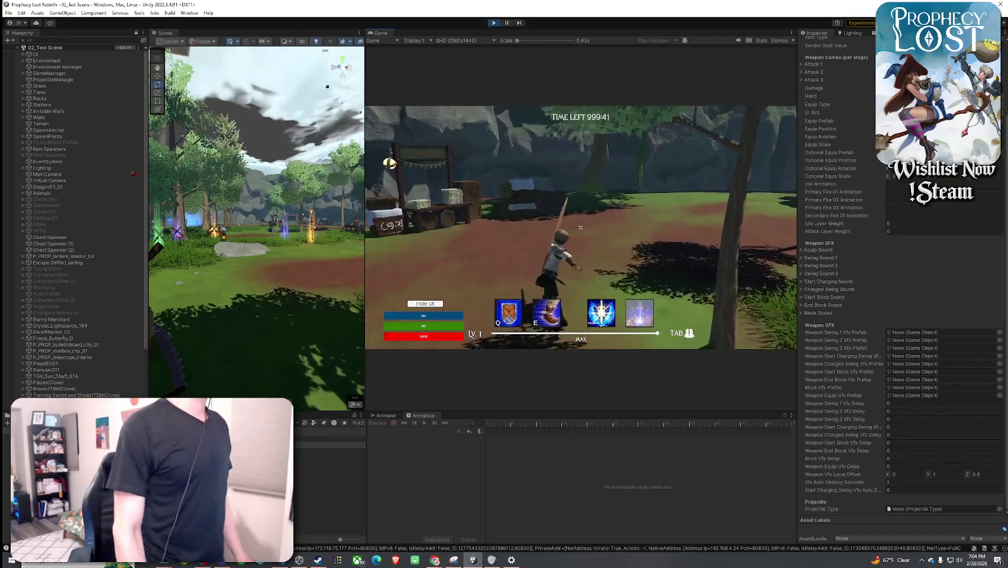
key("w")
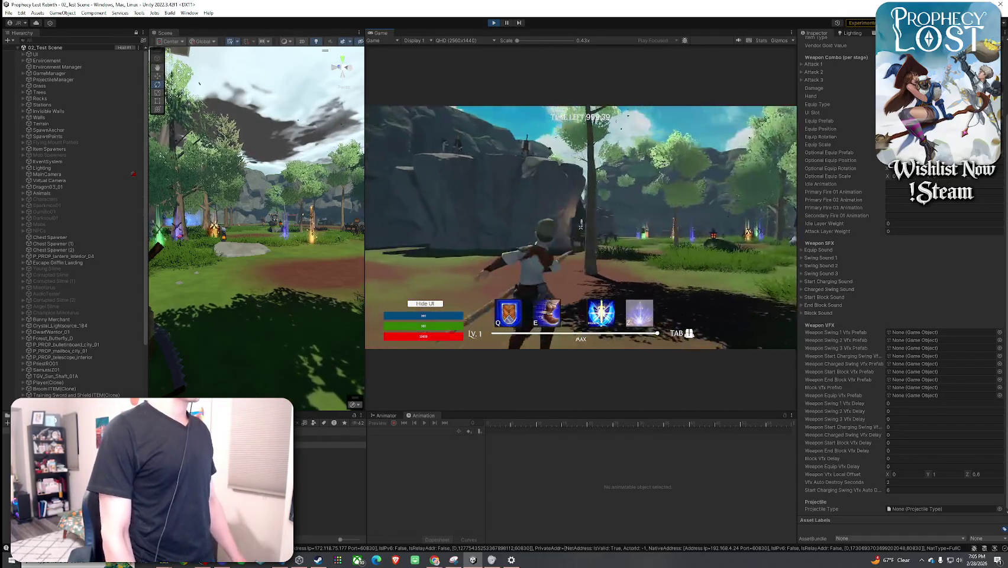
key("w")
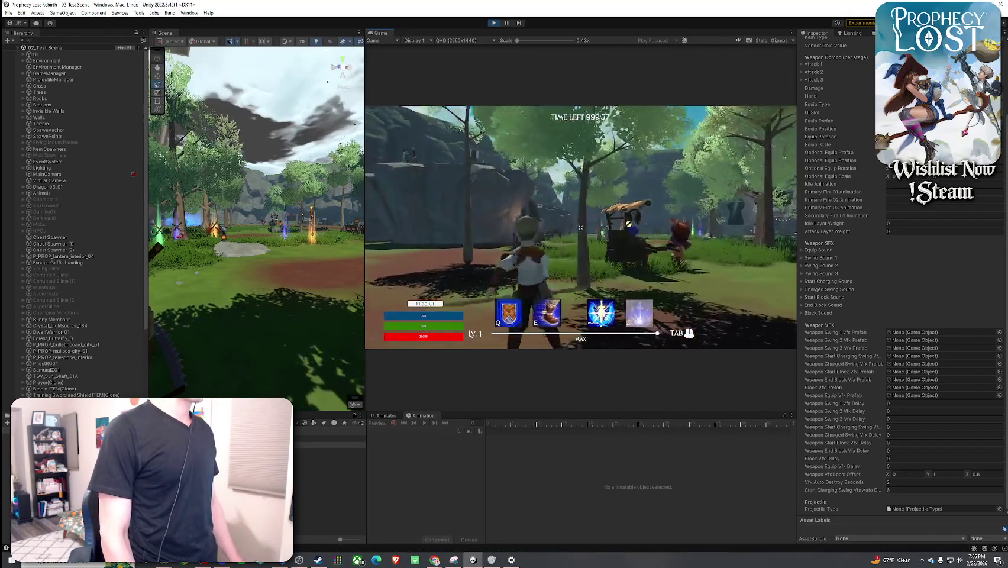
key("w")
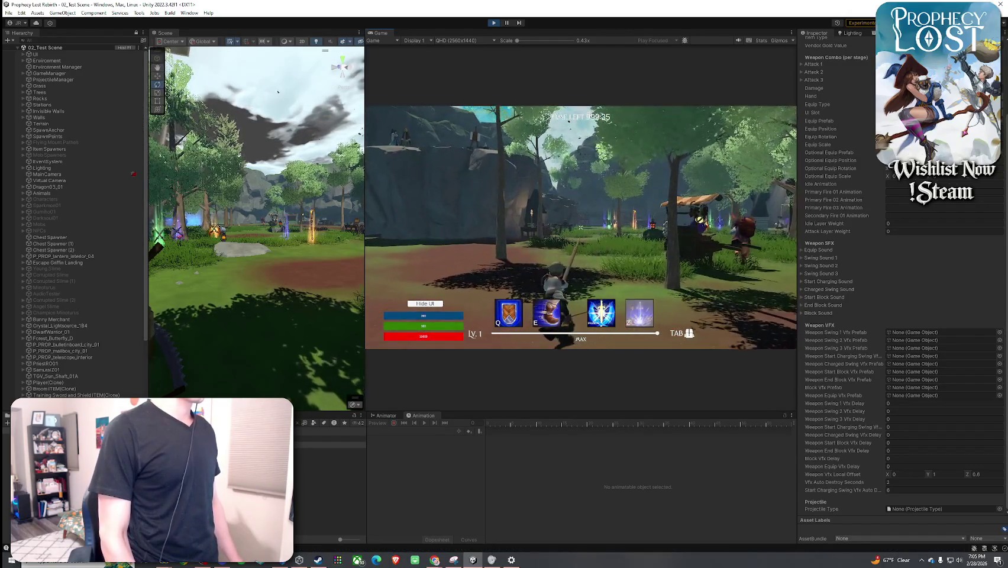
key("w")
key("w")
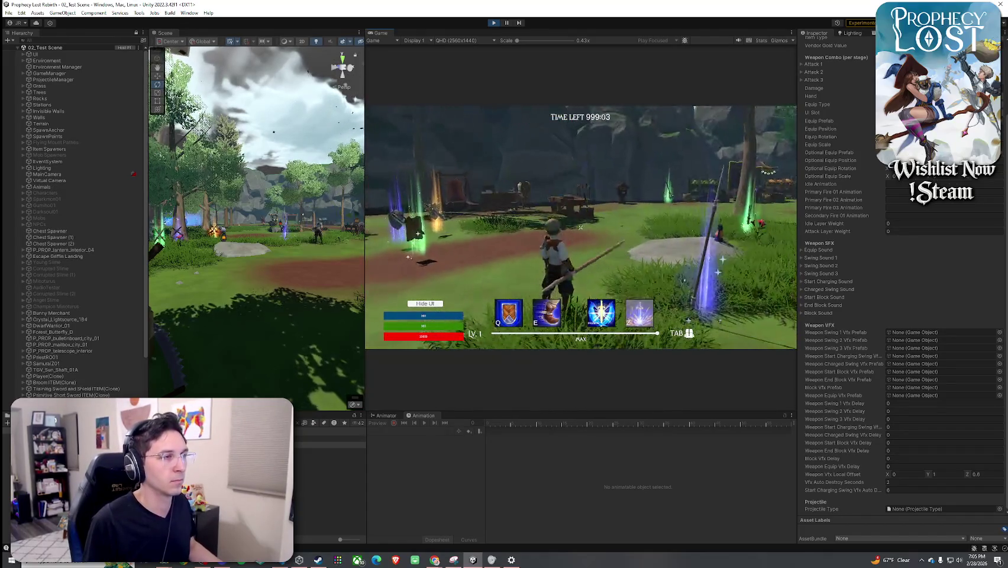
- Equip the staff from the inventory and attack to preview its effect
key("Tab")
left_click(684, 205)
key("Tab")
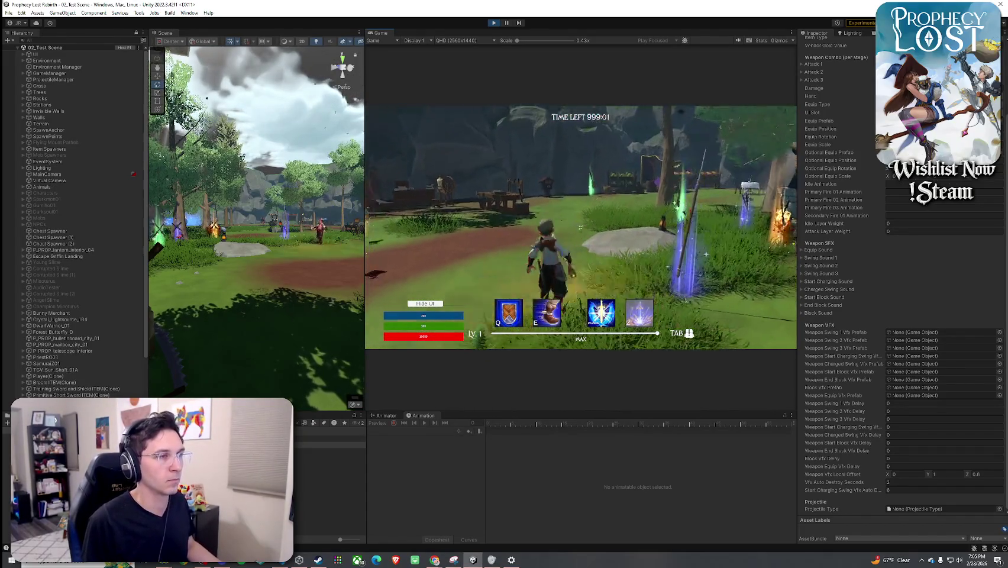
left_click(581, 227)
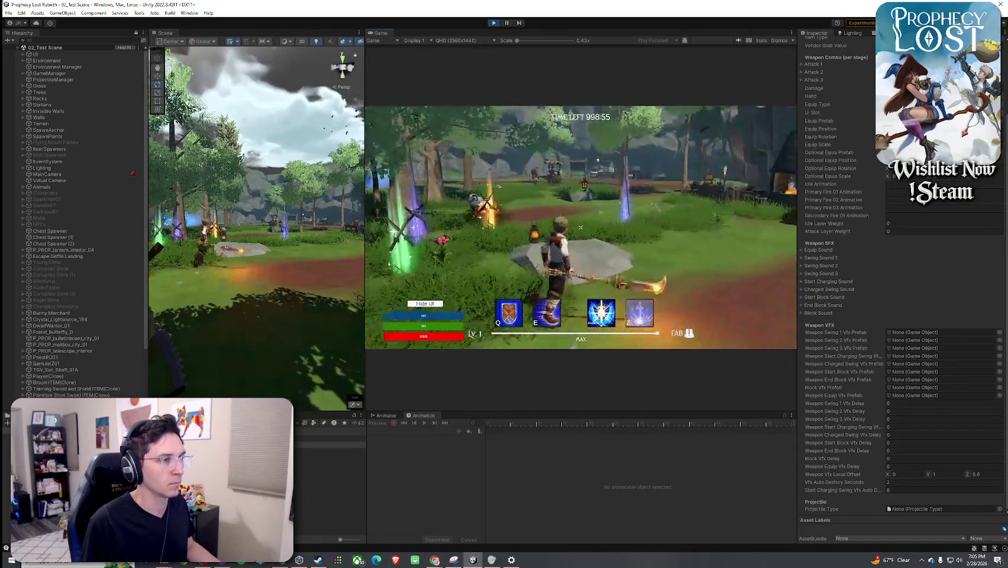
- Run to a new area and attack to preview the fire weapon effects
key("Tab")
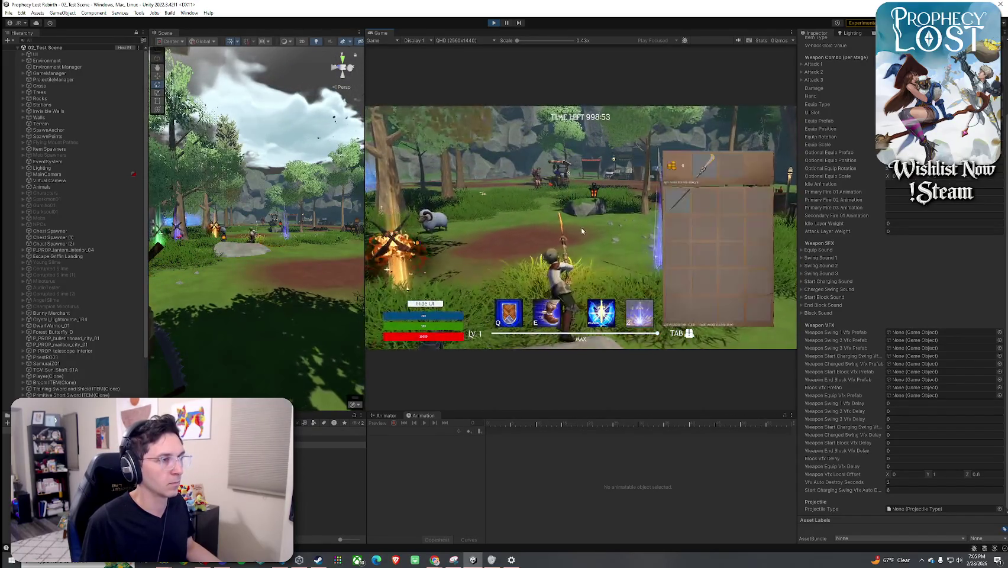
key("Tab")
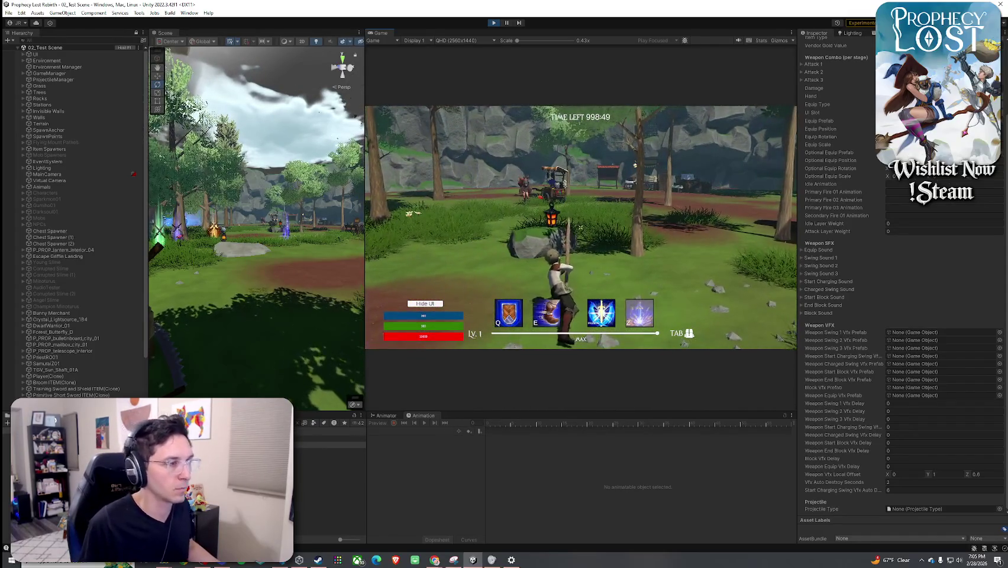
key("w")
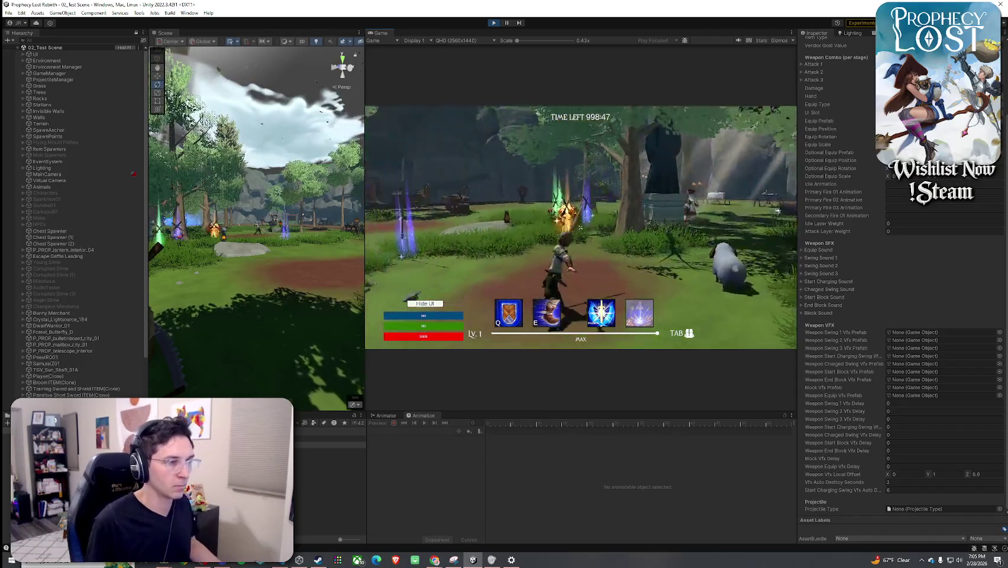
key("Tab")
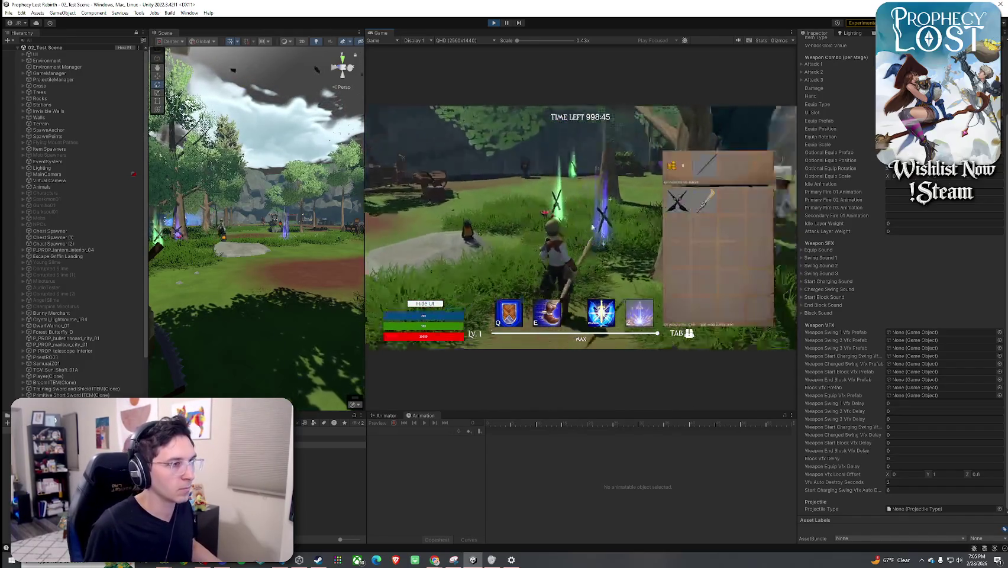
key("Tab")
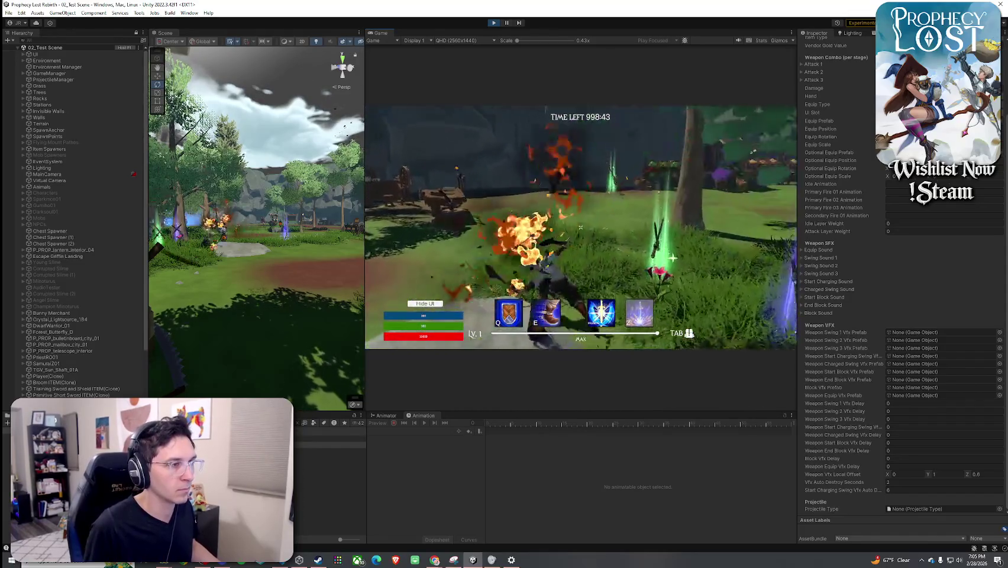
left_click(581, 227)
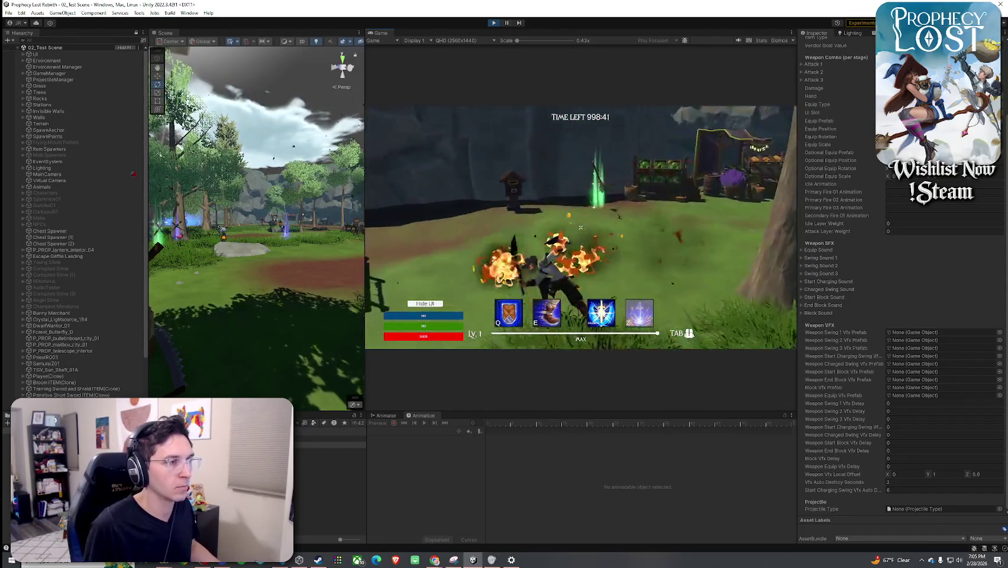
- Switch to the sword and swing it through a full combo to show its slash trail
key("Tab")
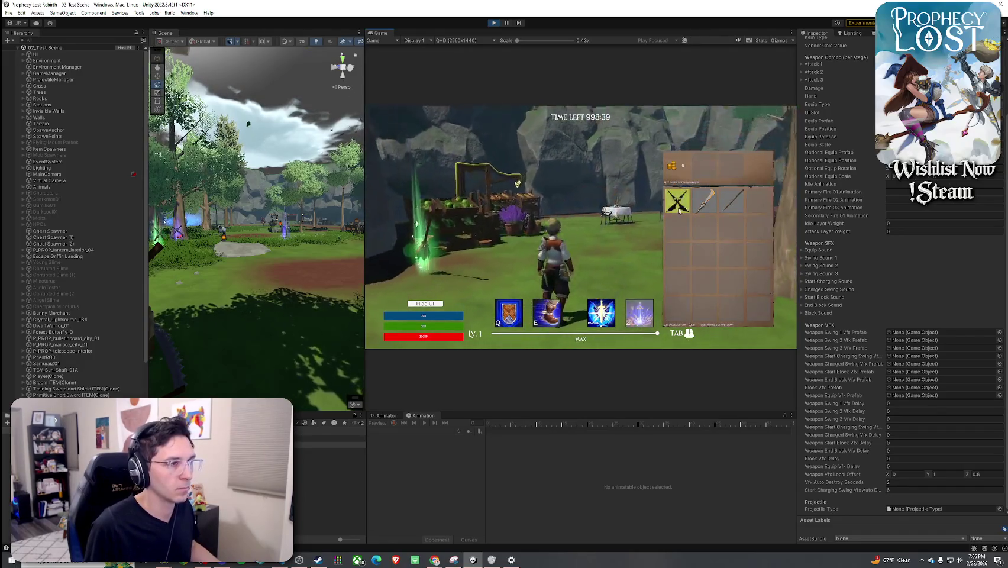
key("Tab")
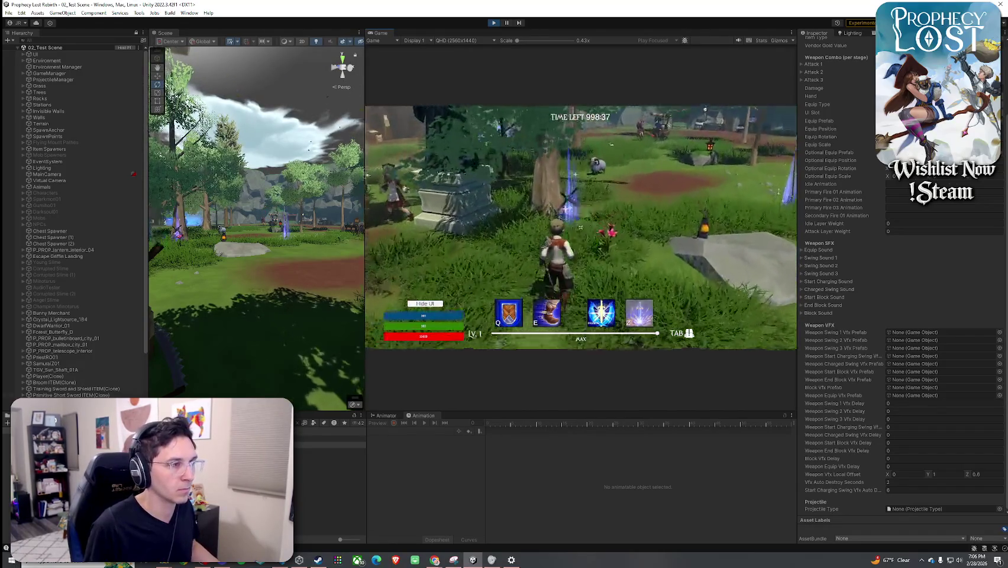
key("Tab")
key("Tab")
left_click(580, 227)
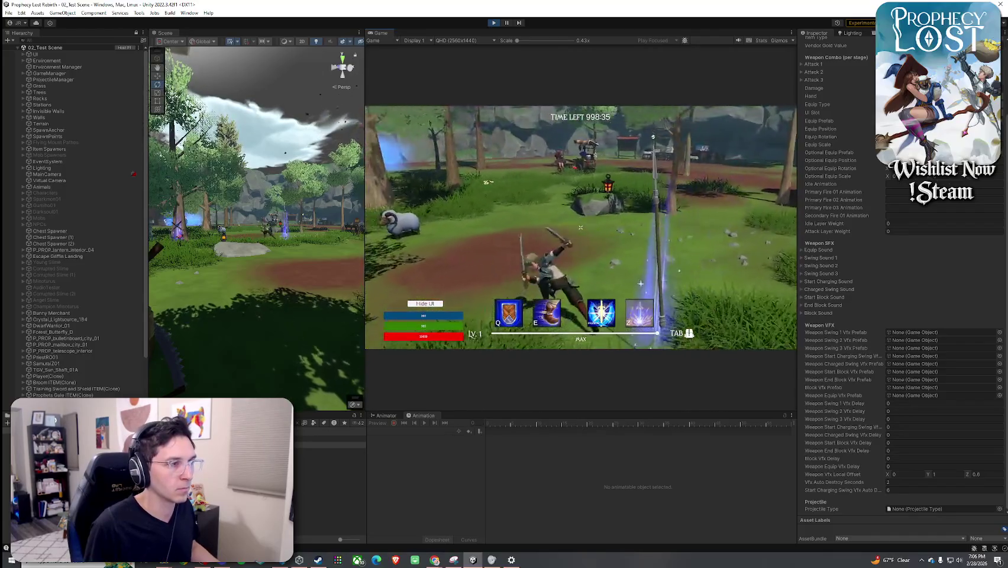
left_click(581, 227)
left_click(580, 227)
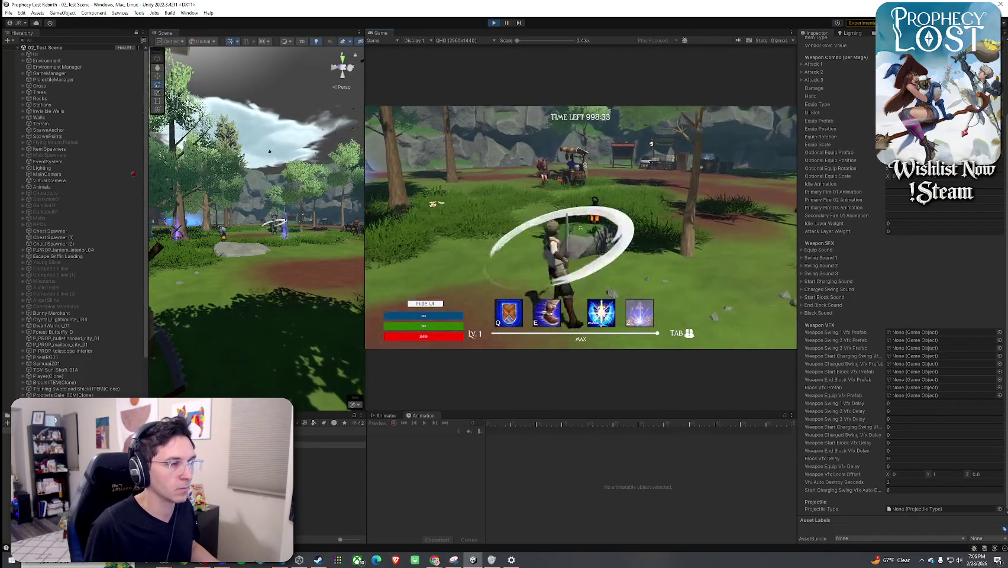
left_click(580, 227)
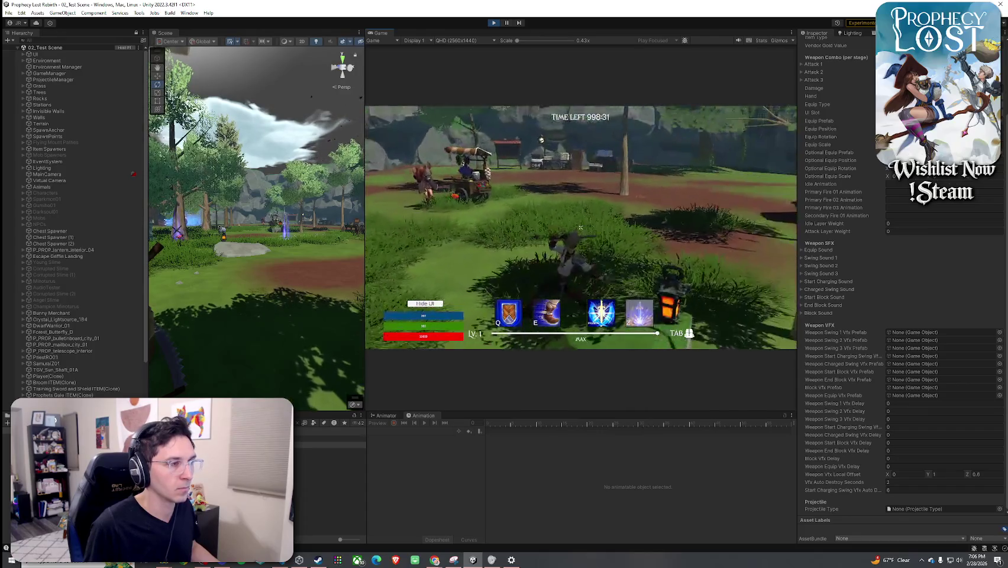
left_click(581, 228)
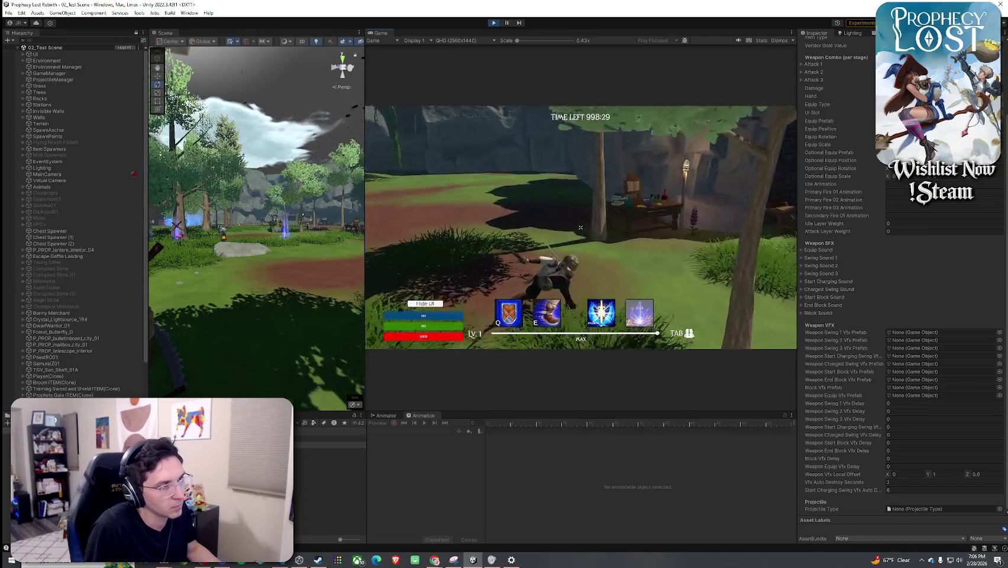
left_click(580, 227)
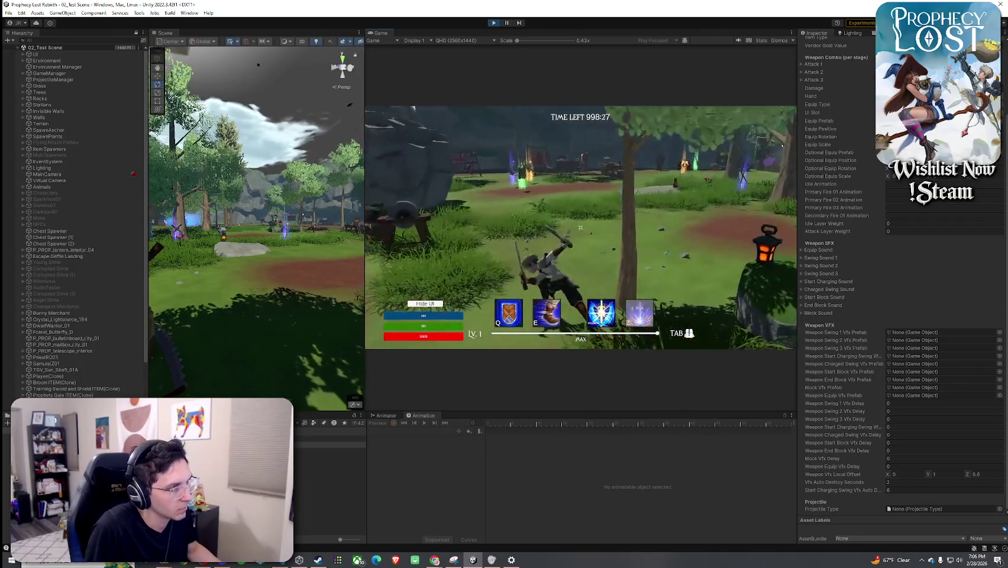
left_click(580, 228)
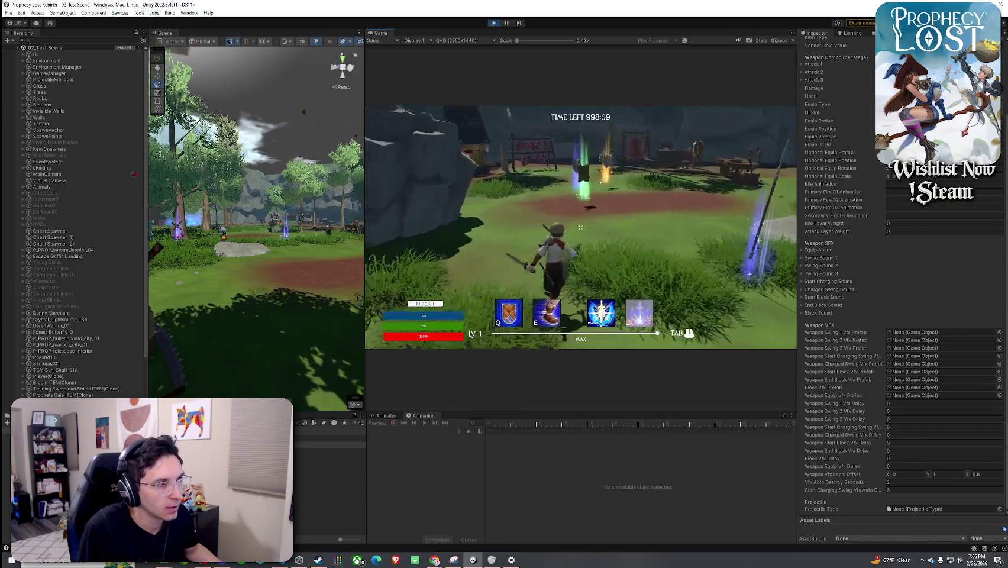
- Swing the sword, unequip the crossed-swords item, and spin-attack to check the slash effect
left_click(580, 228)
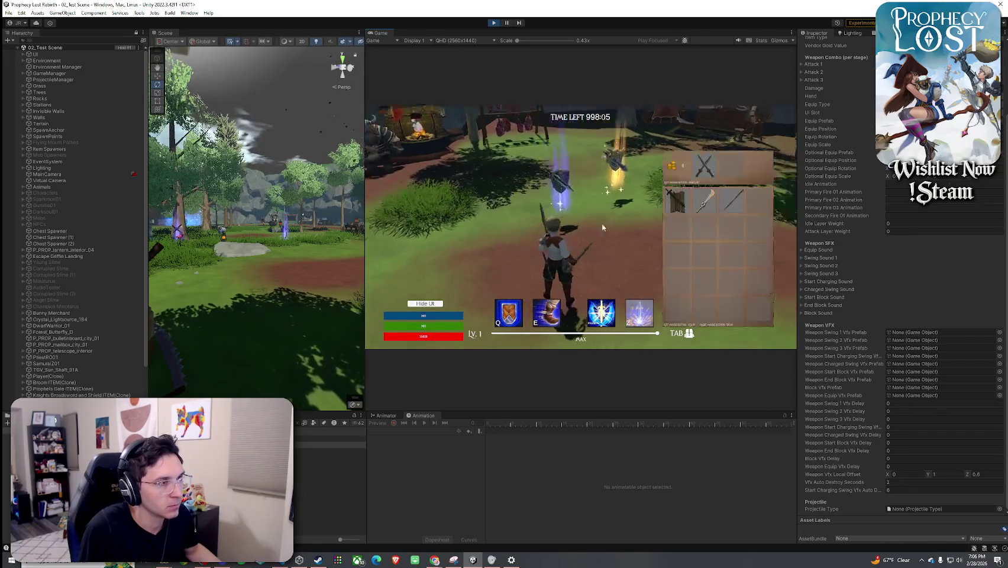
left_click(677, 206)
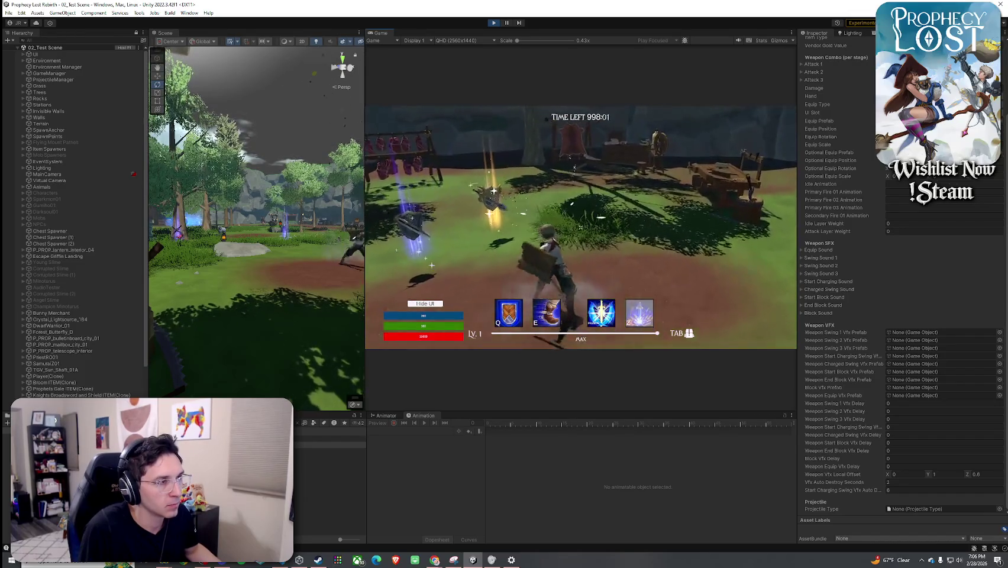
left_click(580, 227)
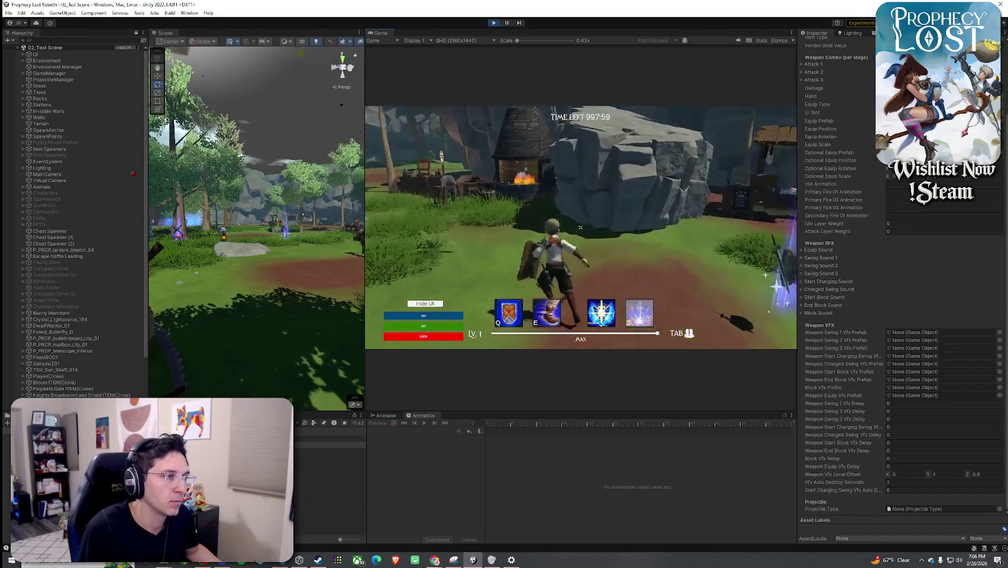
left_click(580, 228)
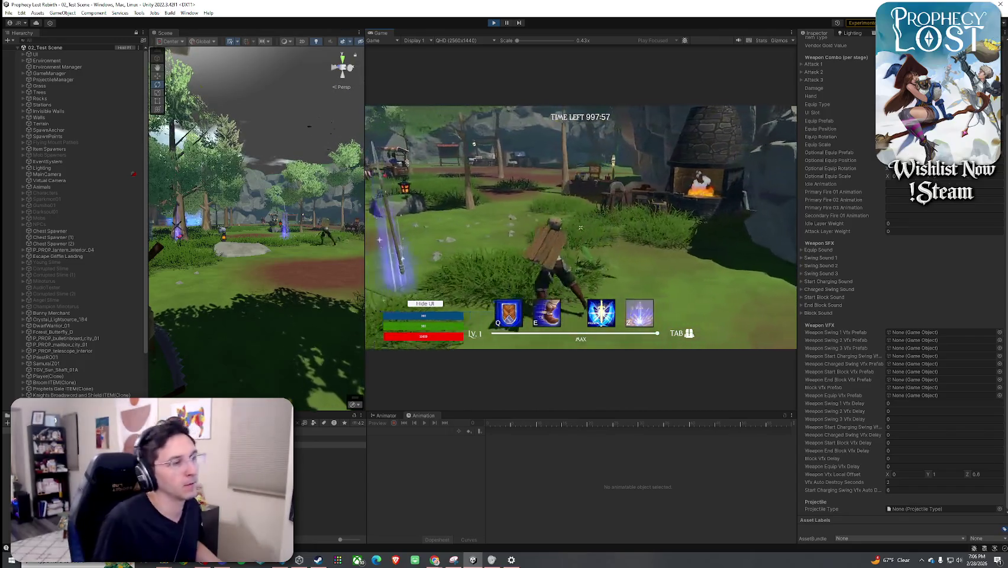
key("Tab")
key("Tab")
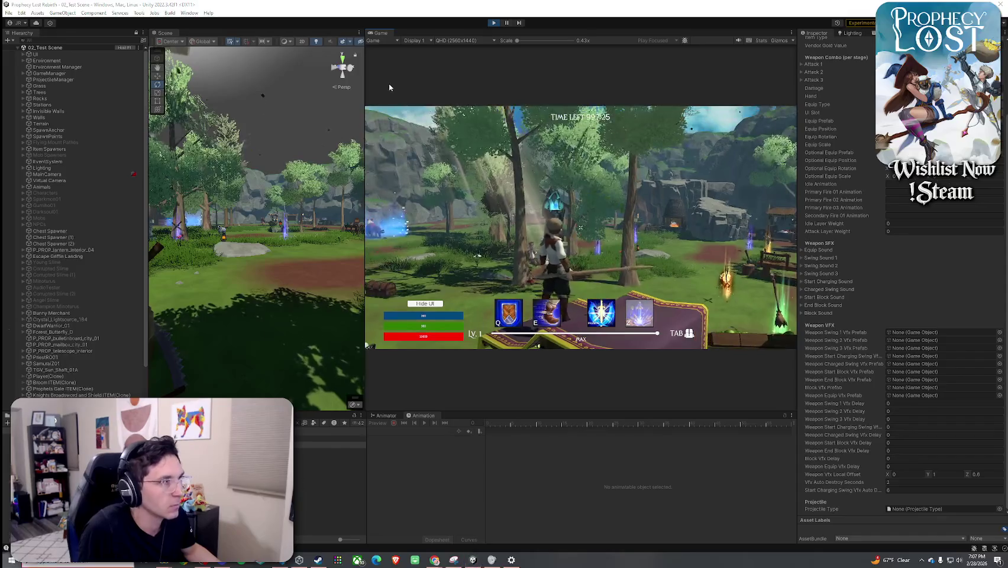
- Maximize the Game view, equip the golden weapon and drop the old spear
double_click(382, 35)
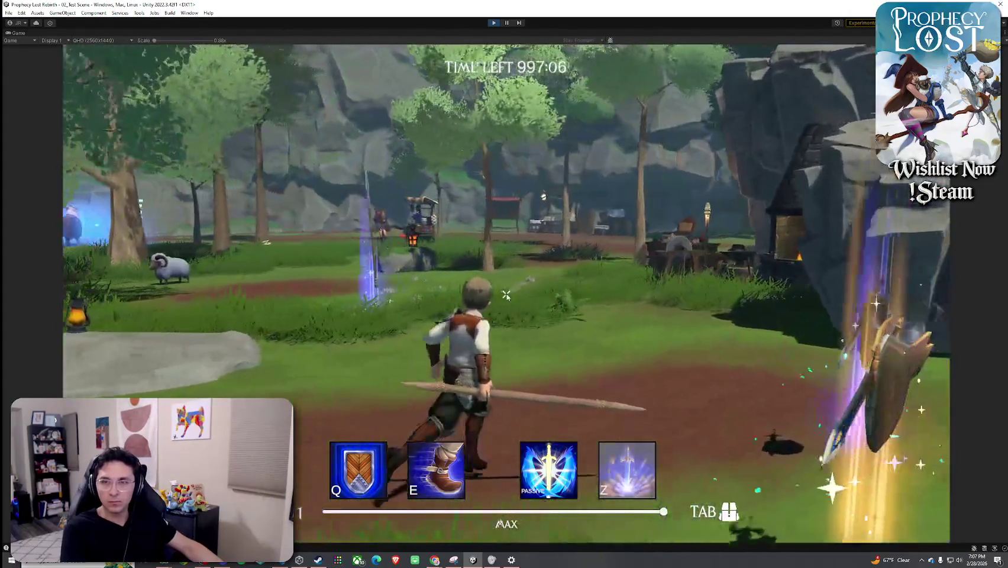
key("Tab")
left_click(746, 221)
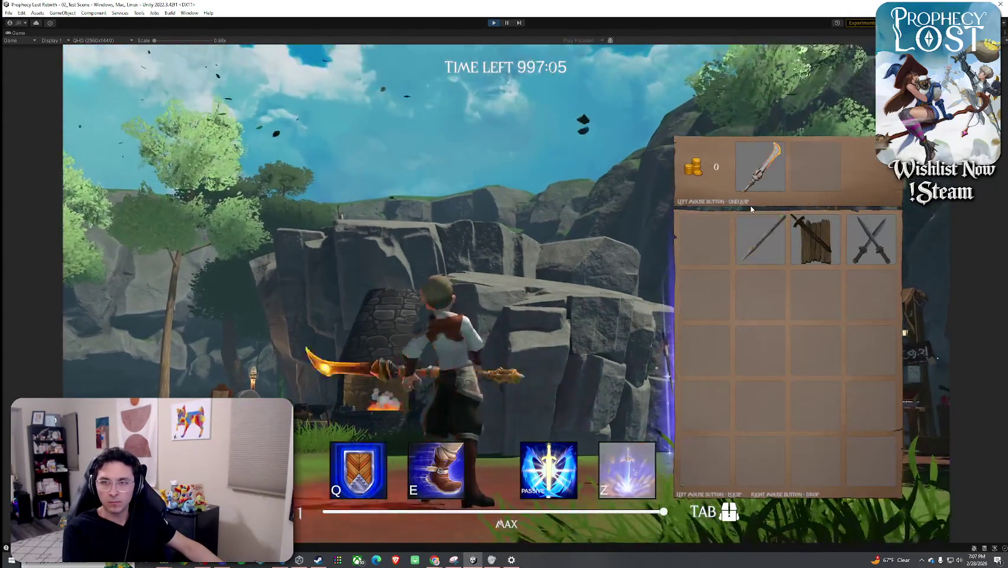
right_click(761, 240)
key("Tab")
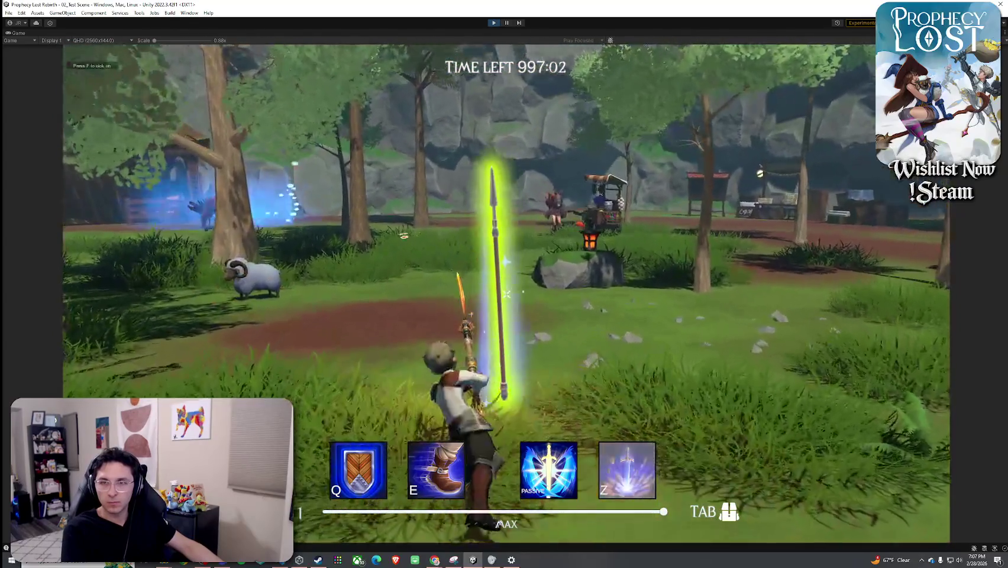
- Unequip the golden weapon and drop both it and the spear from the inventory
key("Tab")
left_click(760, 167)
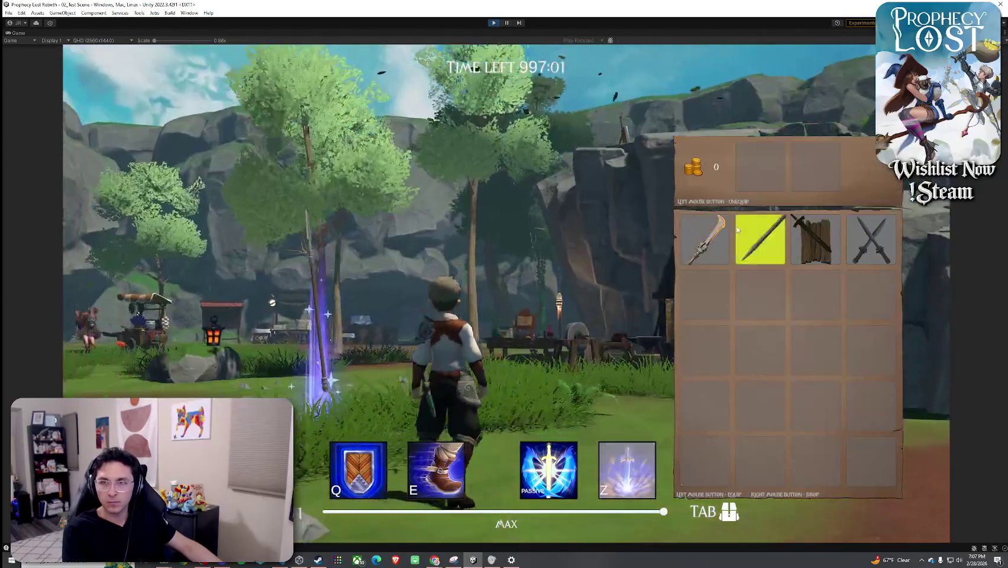
right_click(760, 240)
right_click(704, 239)
key("Tab")
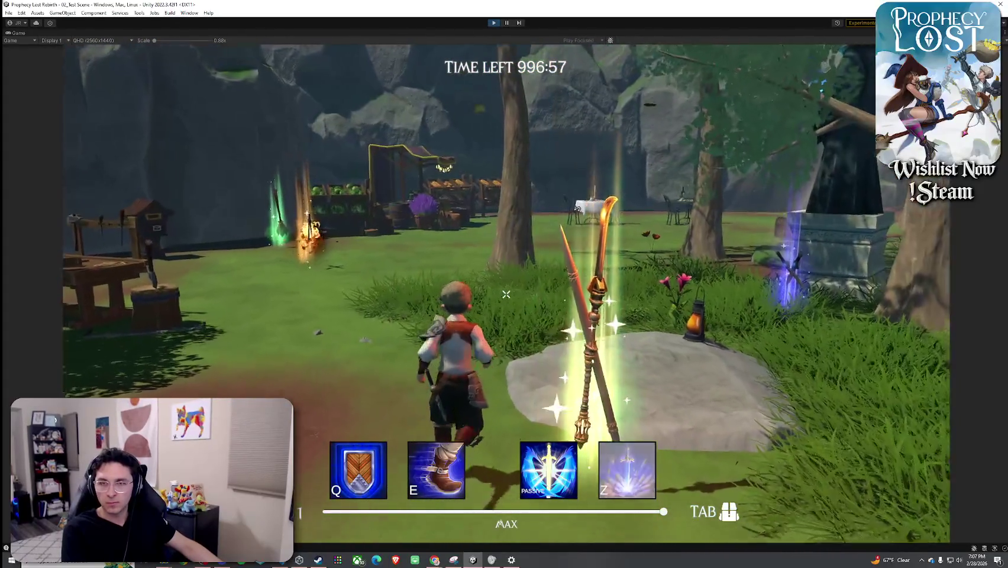
- Run toward the forge with the sword and swing it while climbing the rock
key("w")
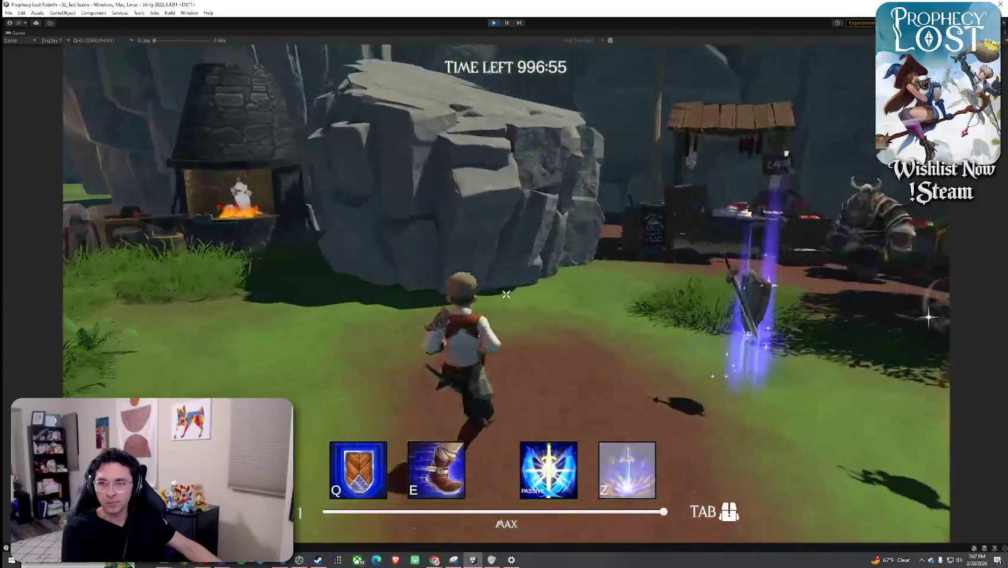
key("Tab")
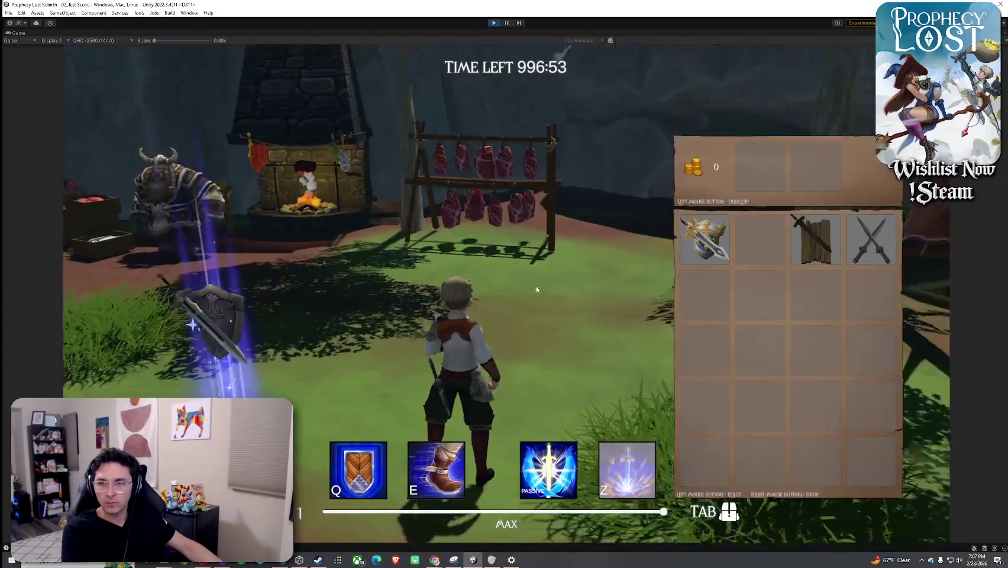
key("Tab")
left_click(506, 294)
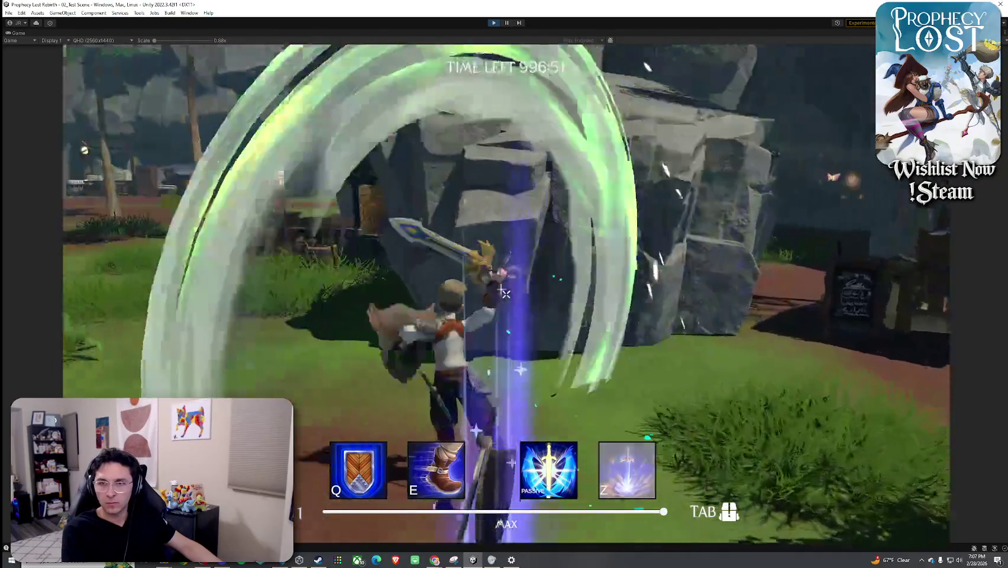
left_click(506, 294)
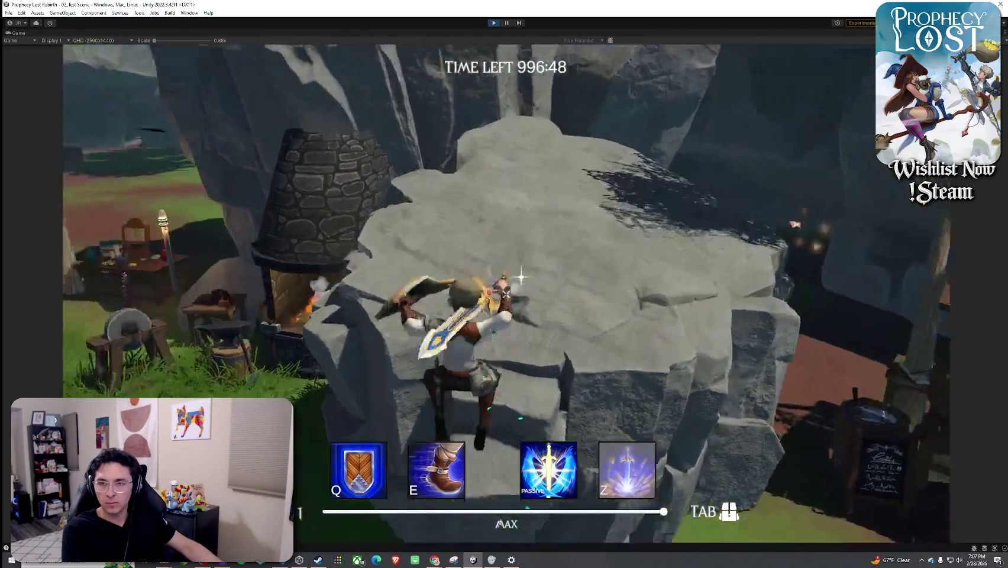
left_click(506, 294)
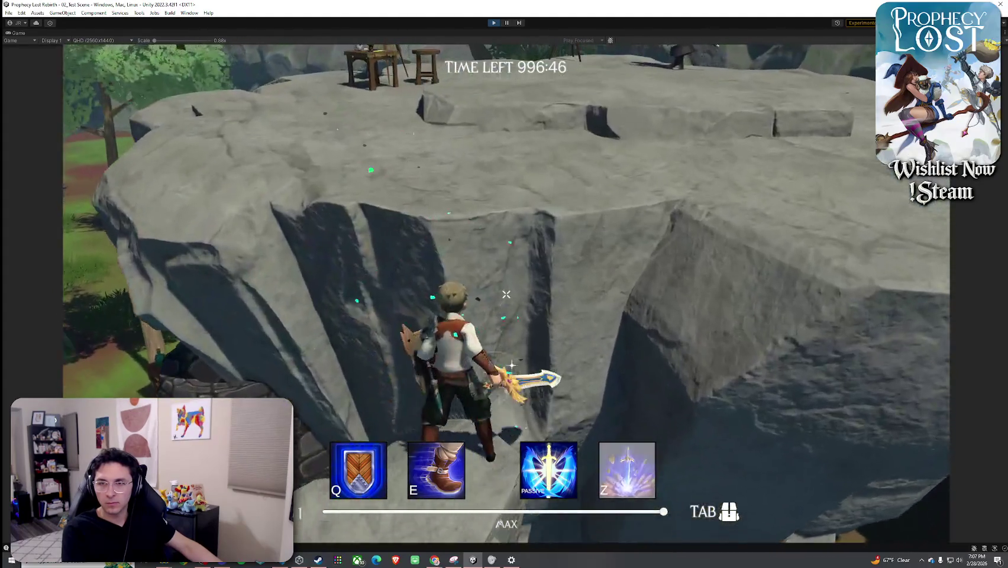
left_click(486, 307)
- Swing the sword near the easel, then run and jump across the field for another swing
key("w")
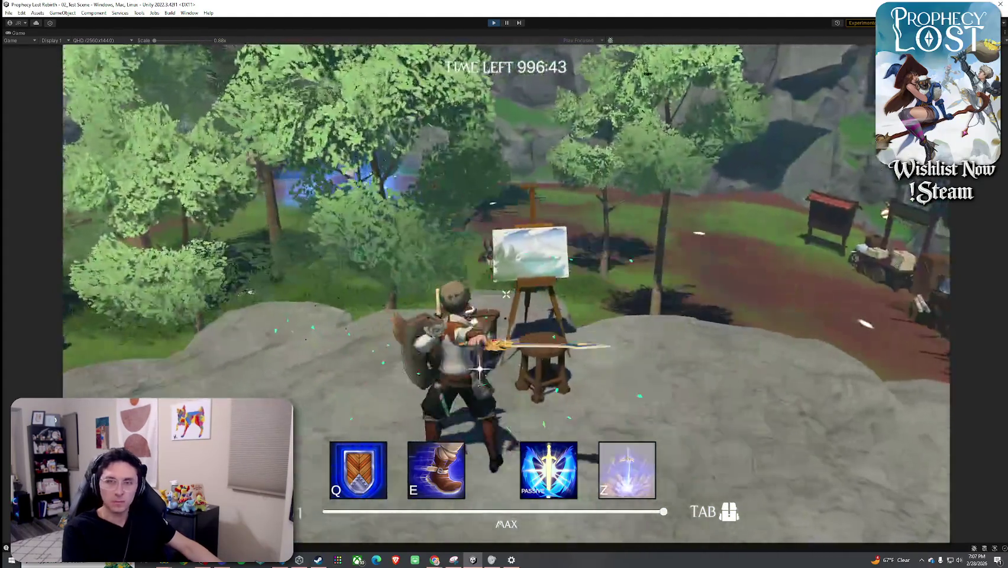
left_click(506, 294)
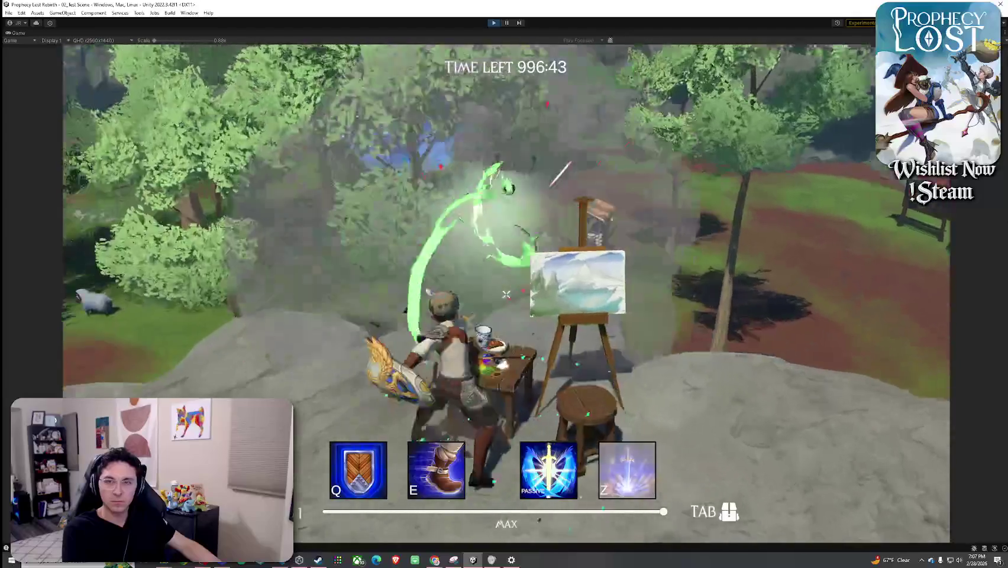
left_click(506, 294)
left_click(506, 294)
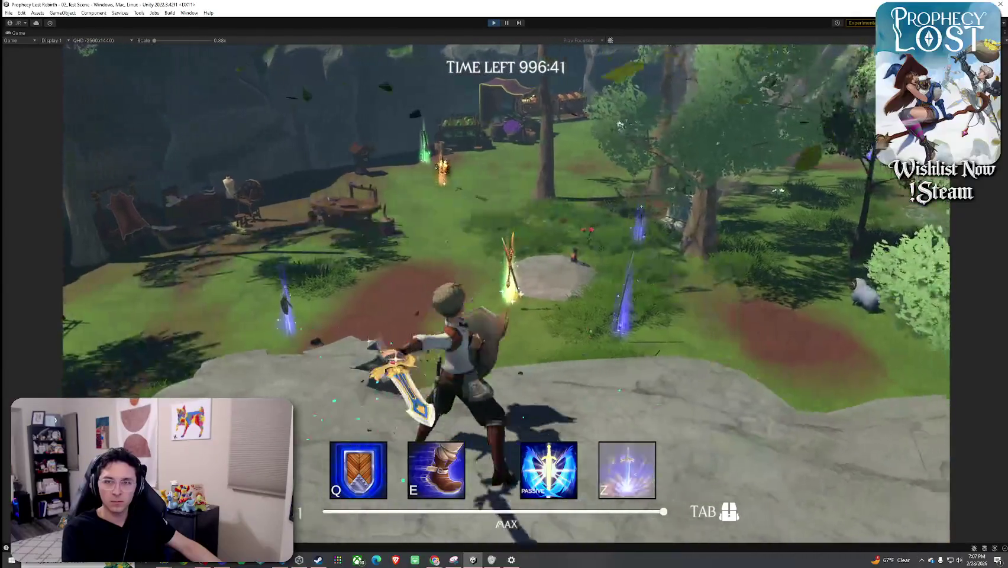
key("w")
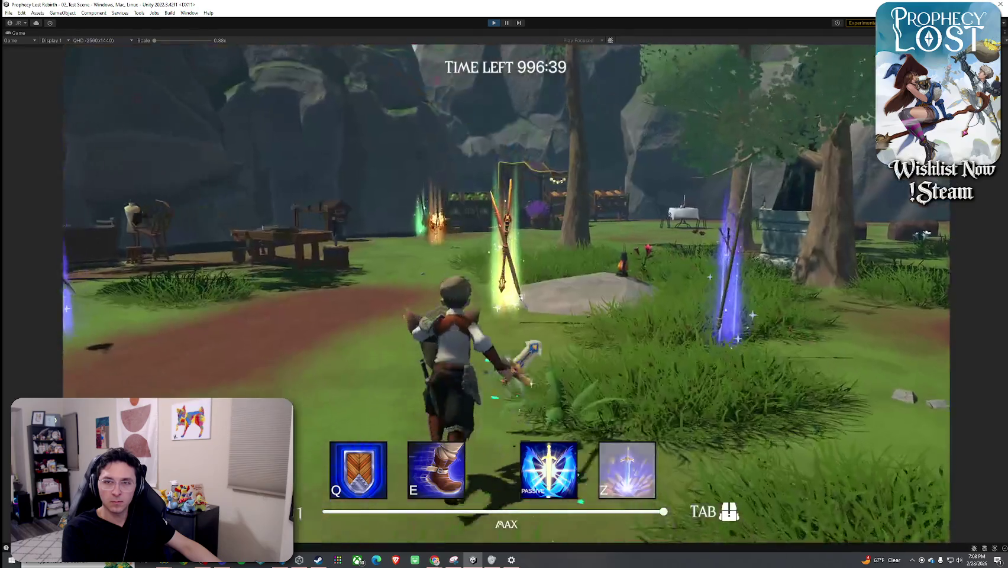
key("w")
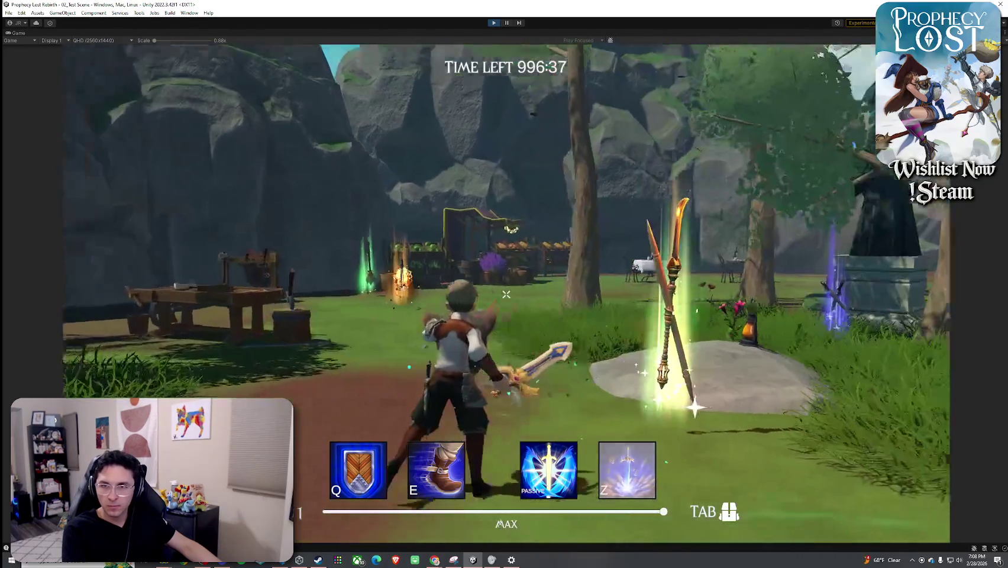
key("w")
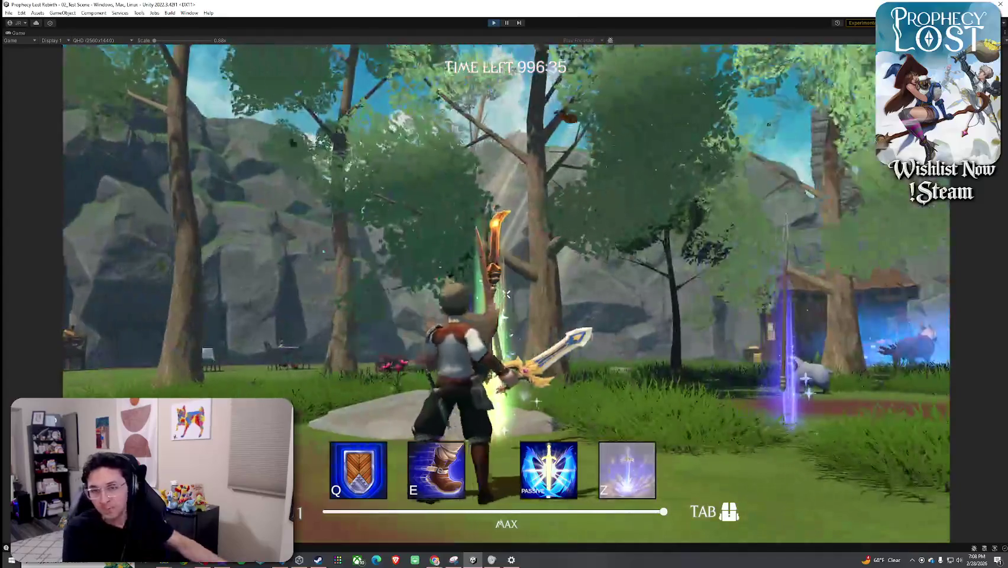
key("space")
key("w")
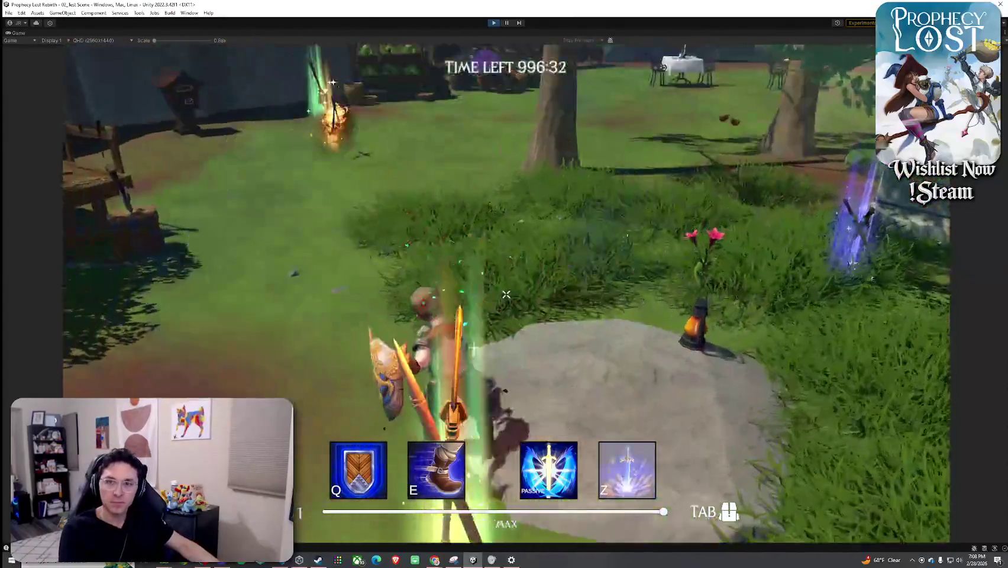
left_click(506, 294)
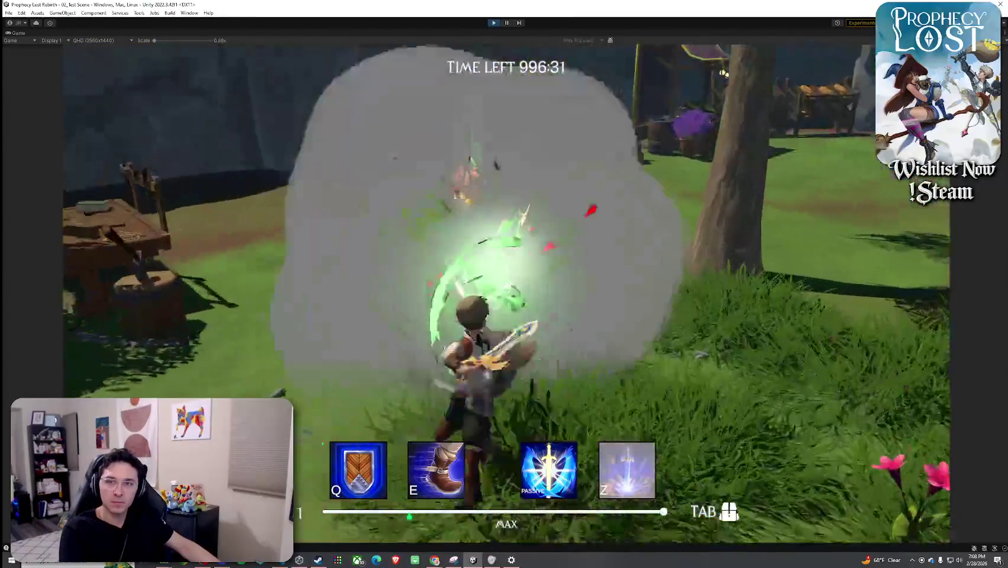
key("Tab")
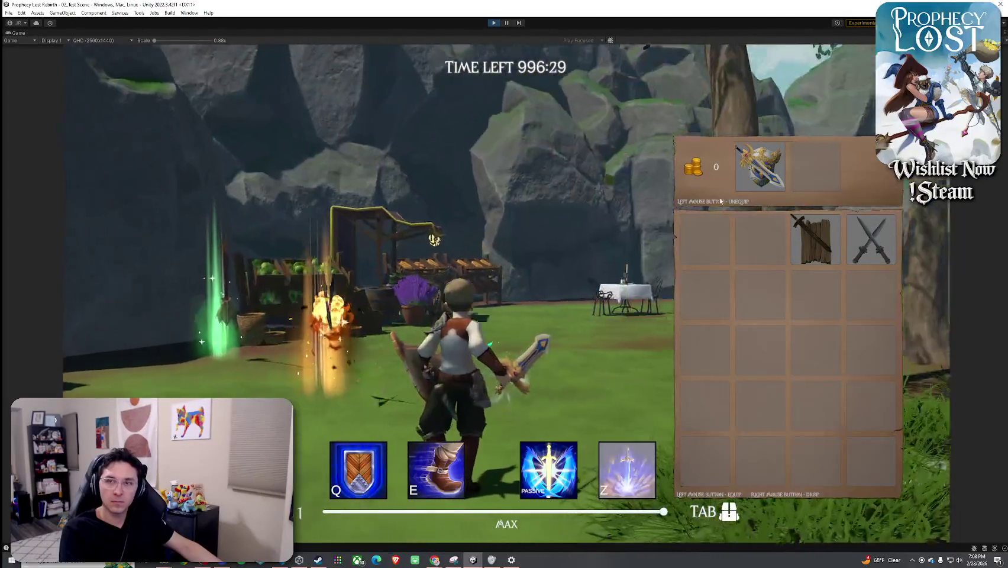
- Unequip the sword and drop the sword, wood and crossed swords into the world
left_click(760, 167)
right_click(703, 238)
right_click(797, 228)
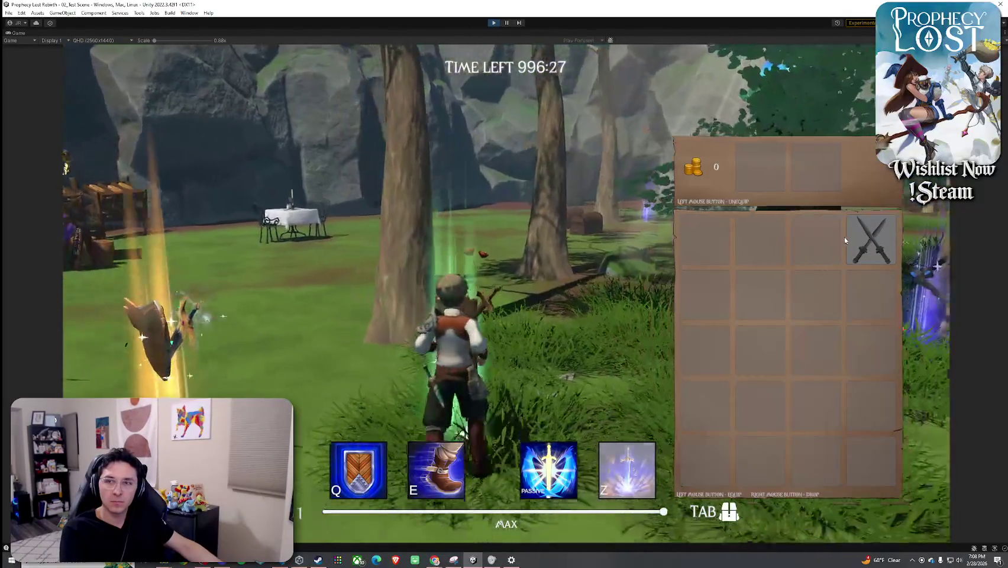
right_click(871, 239)
key("Tab")
- Run through the dropped item beams, past the bow, back toward the stone shrine and spear
key("w")
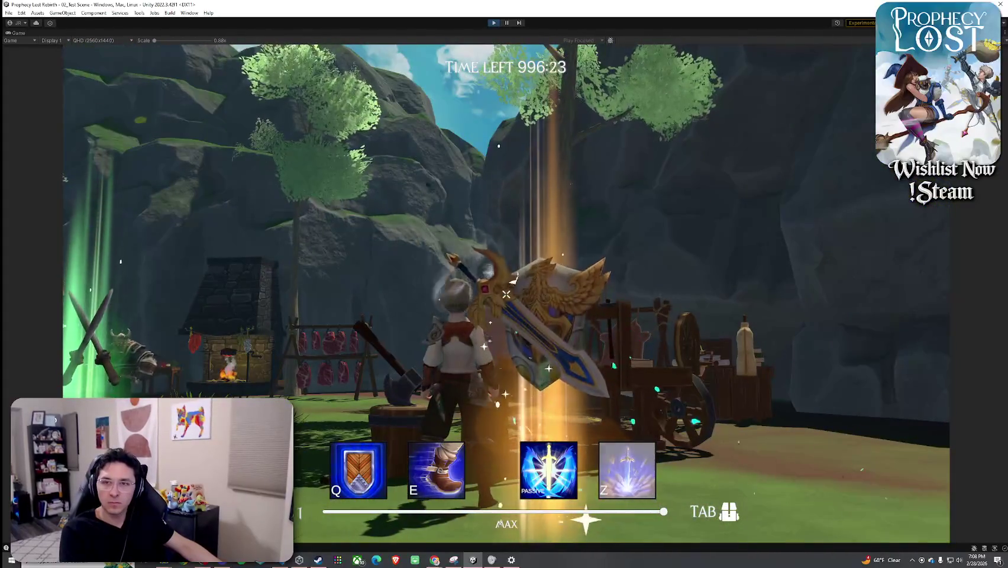
key("w")
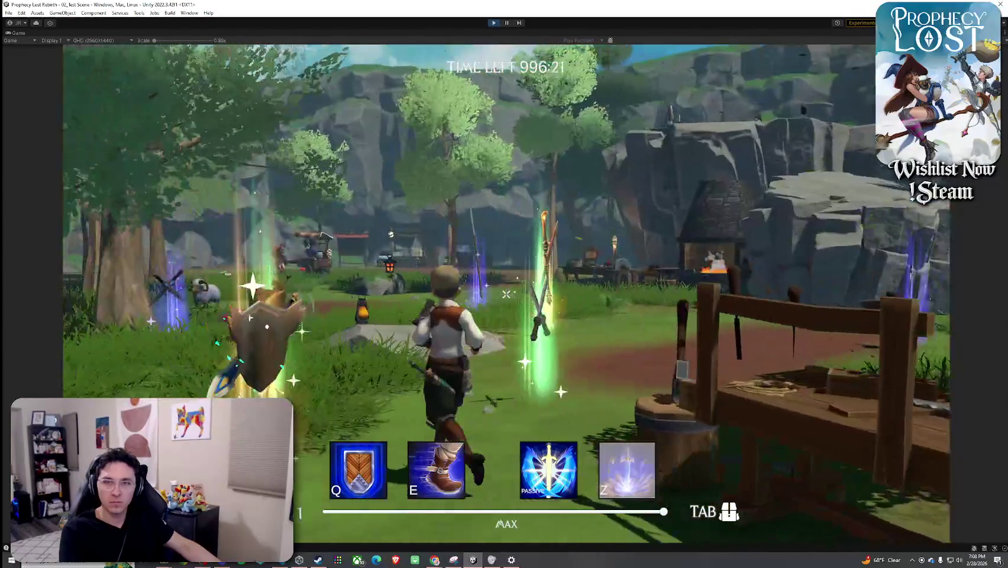
key("w")
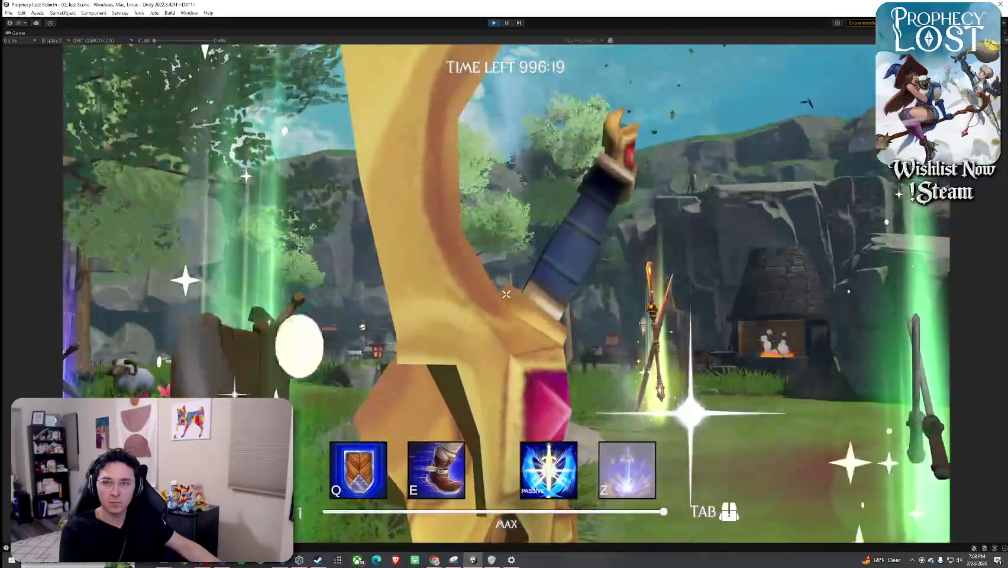
key("w")
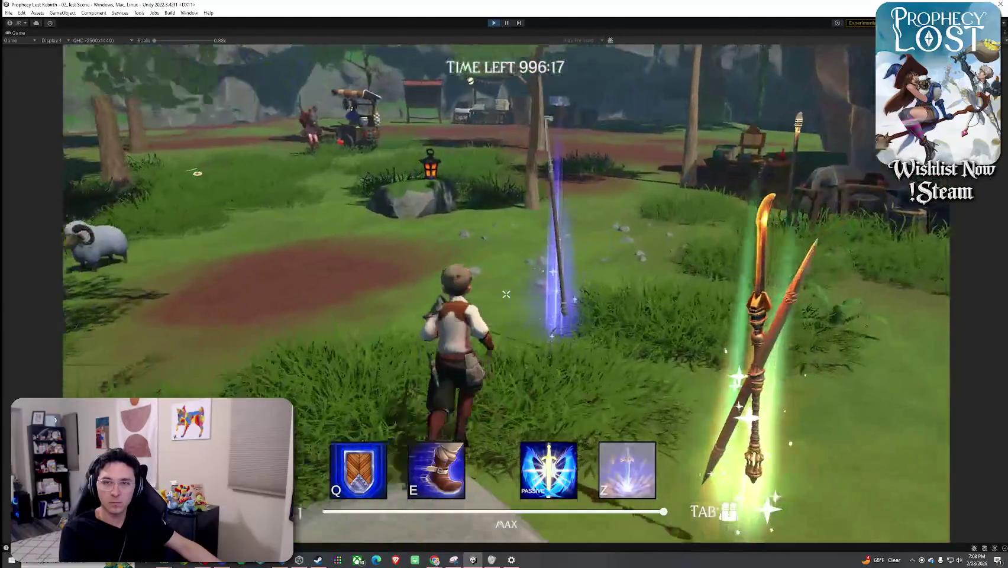
key("w")
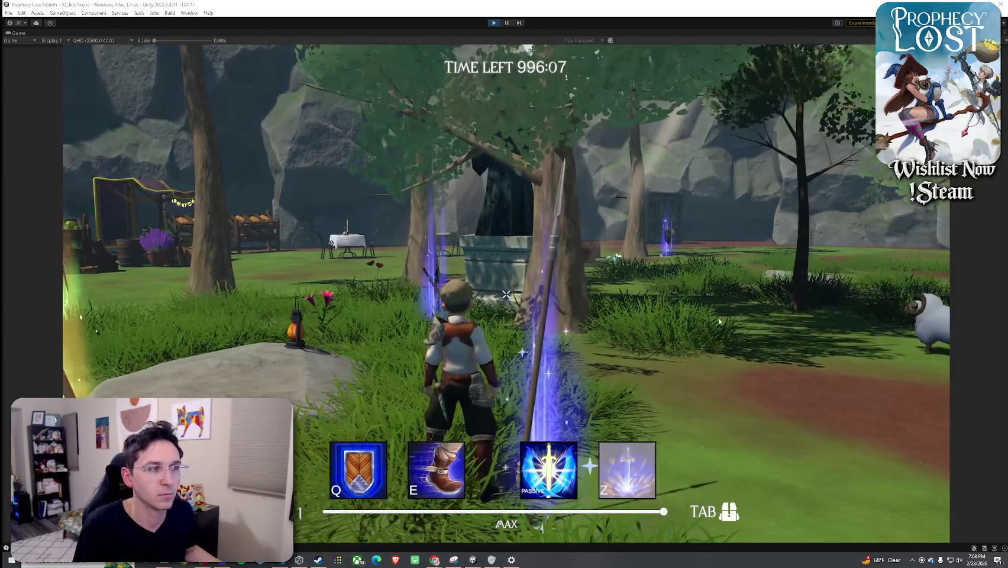
key("super")
key("super")
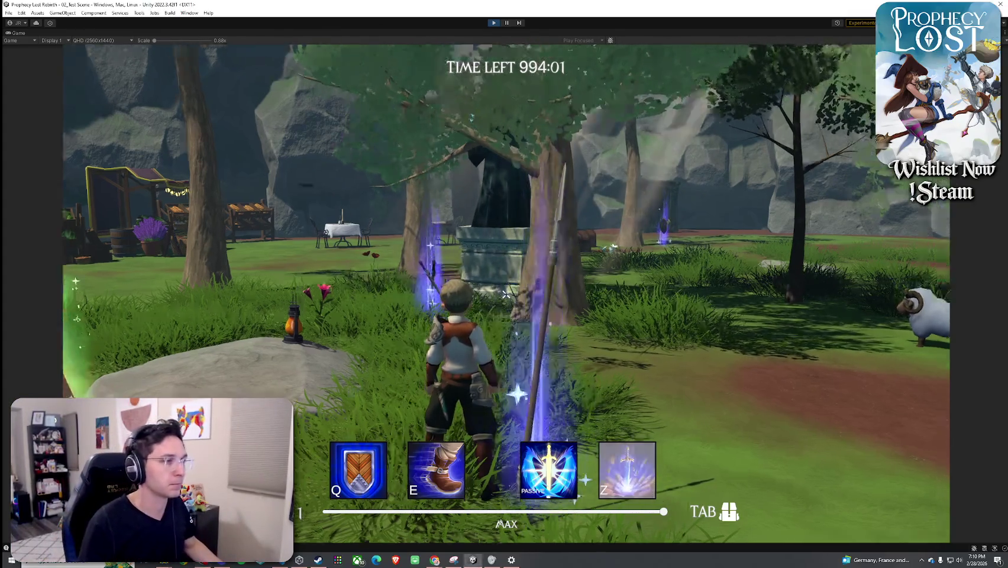
- Pick up the spear with F, equip it, and confirm it in the inventory while crossing the meadow
key("Tab")
key("Tab")
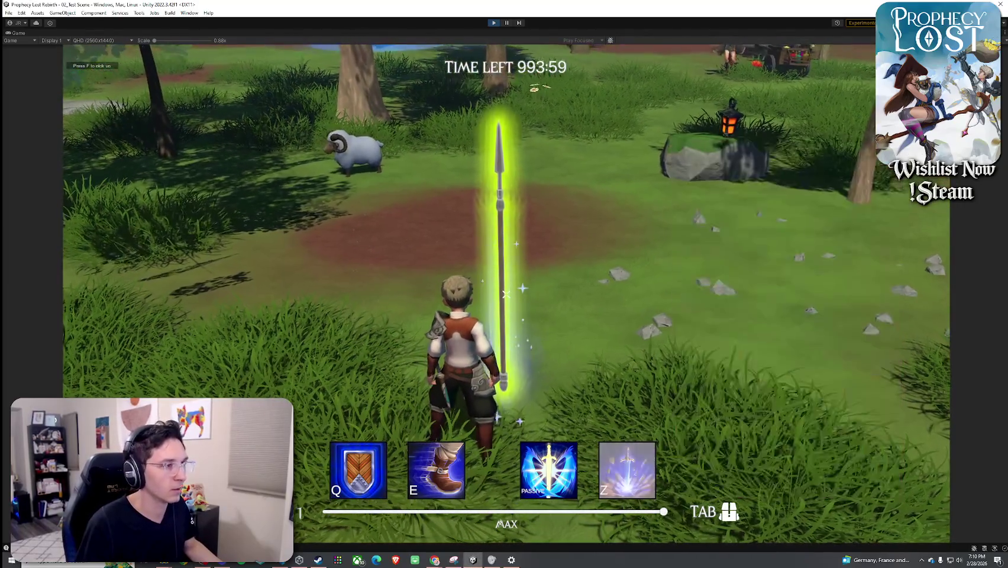
key("f")
key("Tab")
key("Tab")
key("w")
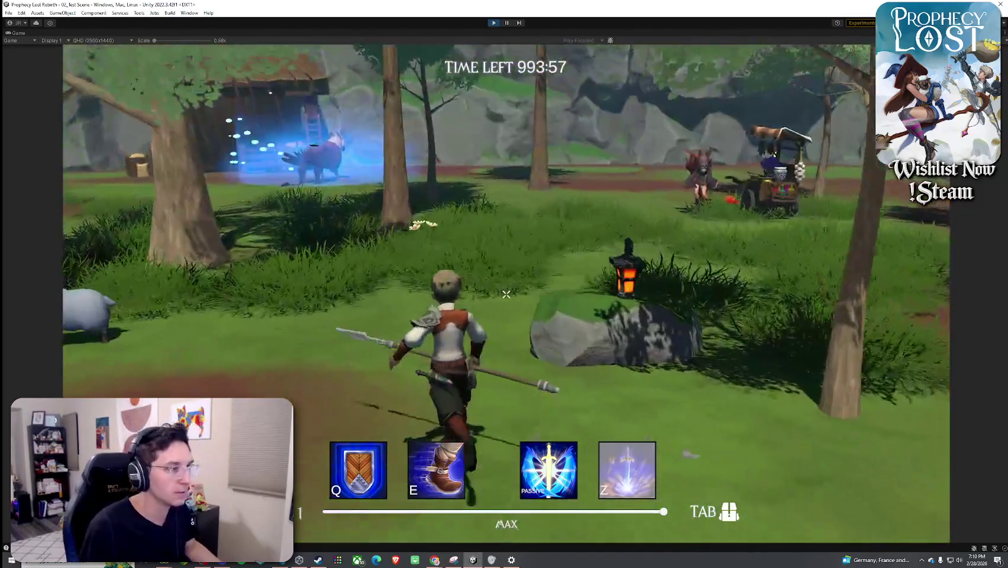
key("Tab")
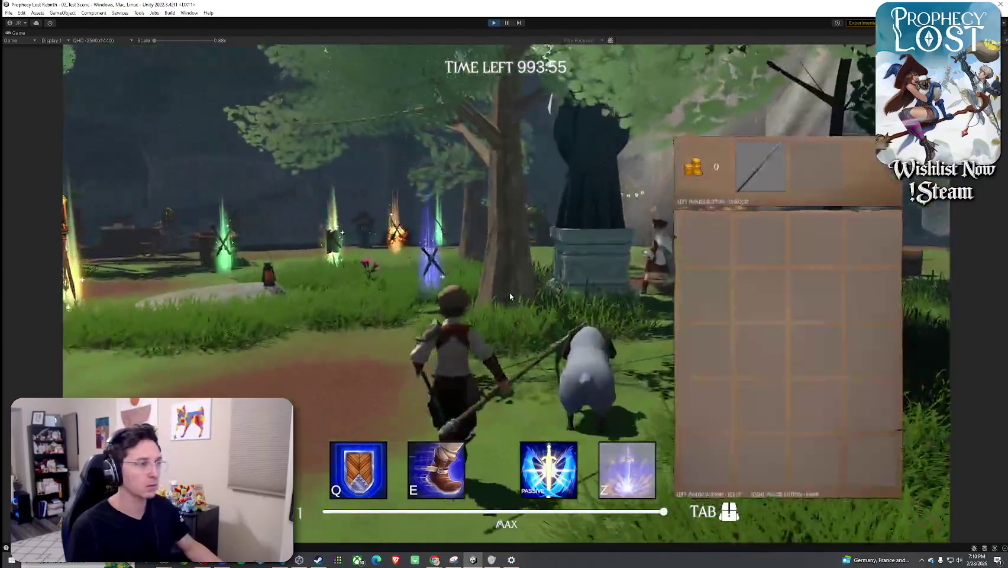
key("Tab")
key("w")
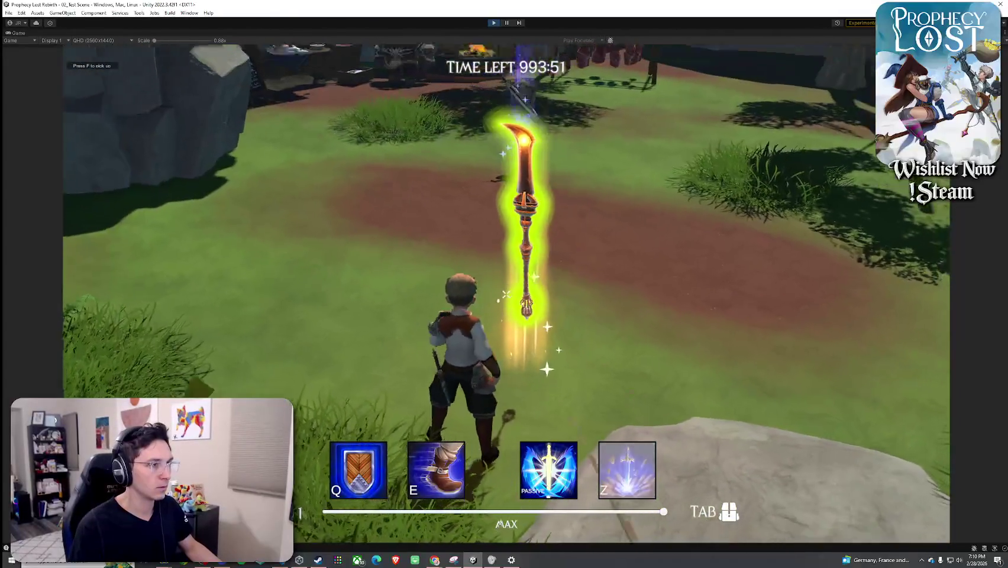
key("Tab")
key("Tab")
- Walk the spear-wielding character through the village, meadow, forge rock and around the table
key("w")
key("w")
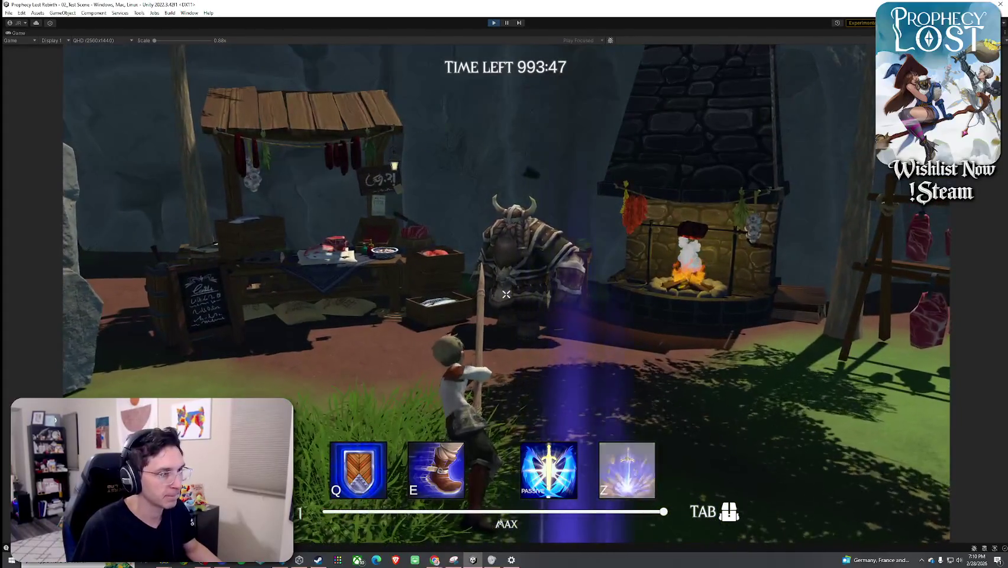
key("w")
key("w")
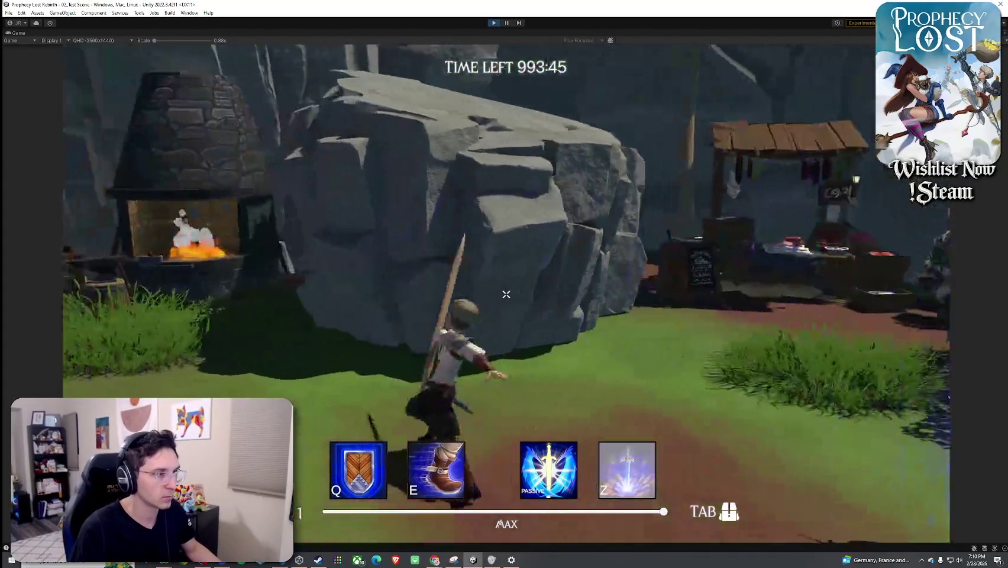
key("w")
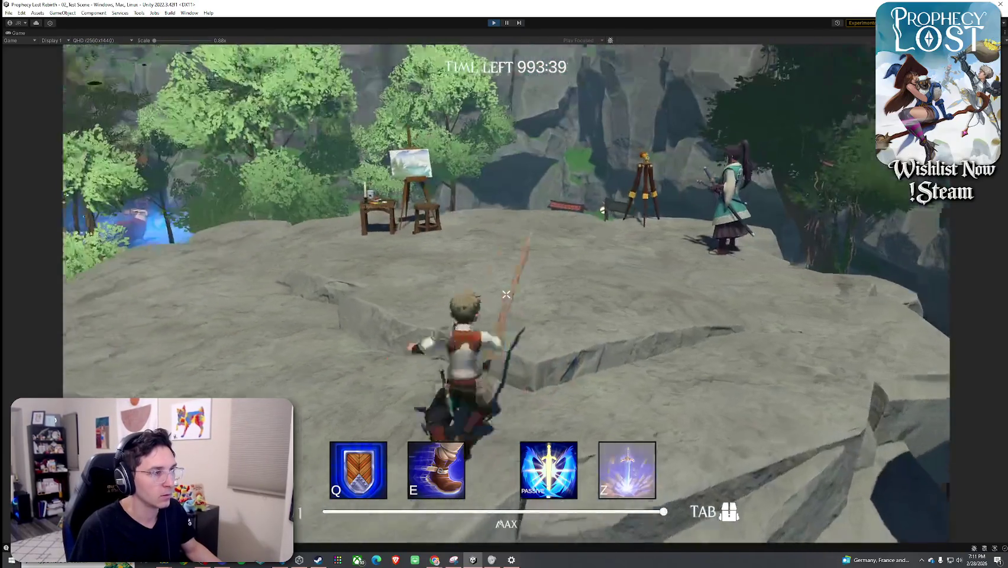
key("w")
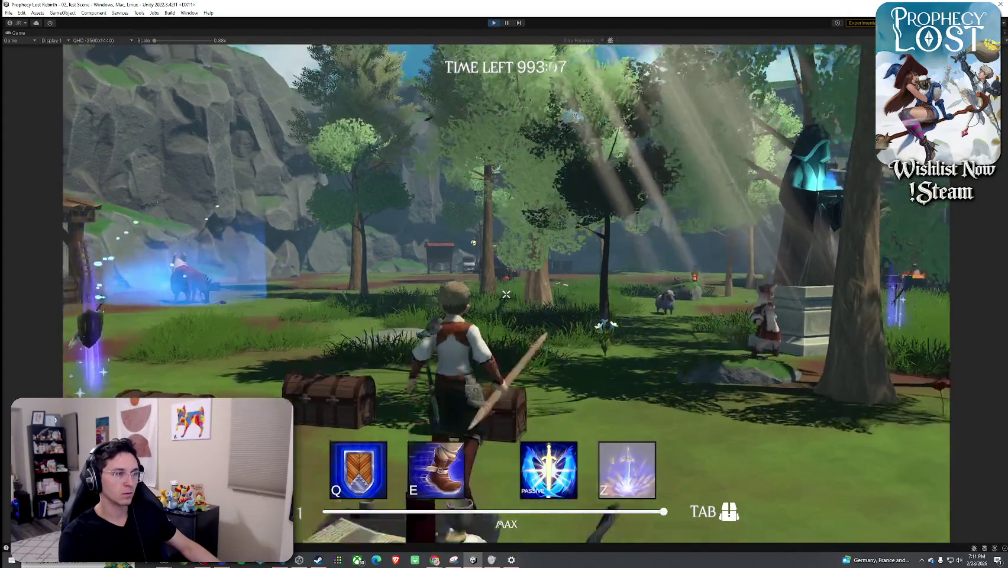
key("w")
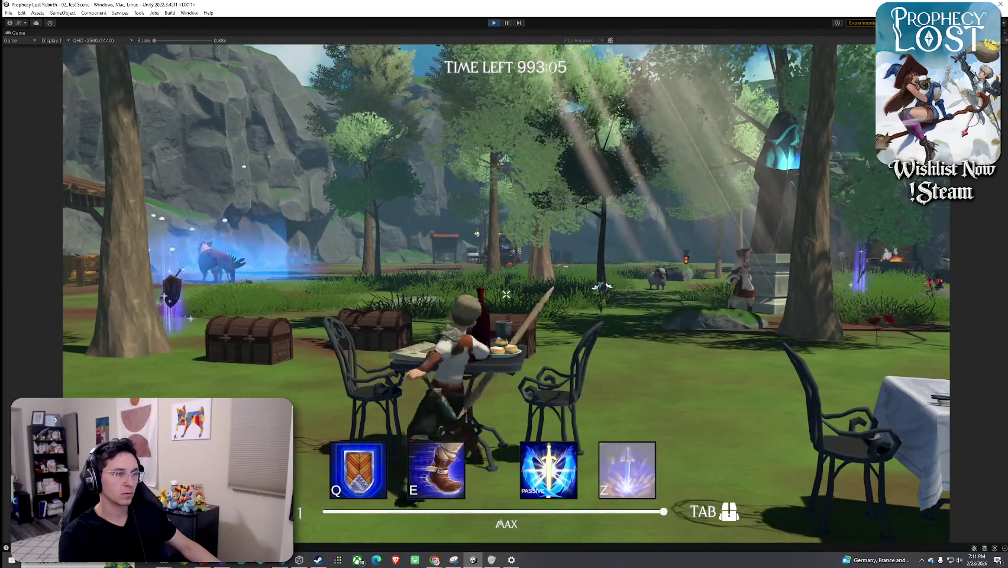
key("w")
key("w")
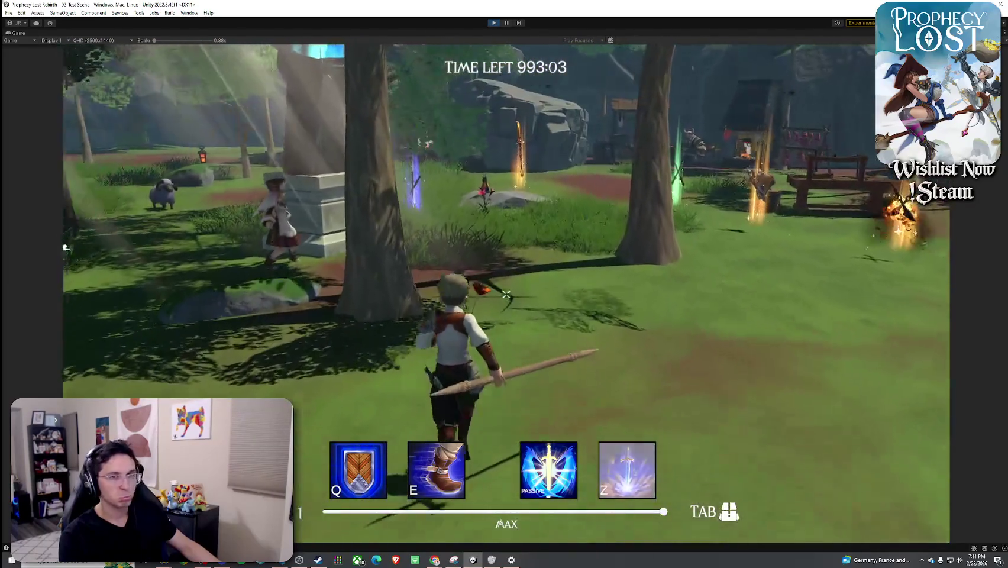
key("w")
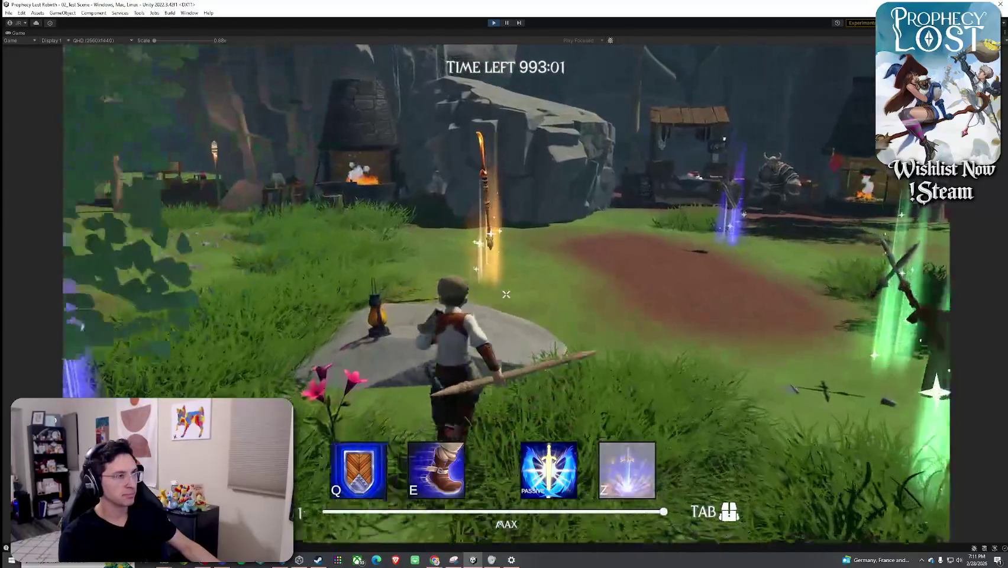
key("Tab")
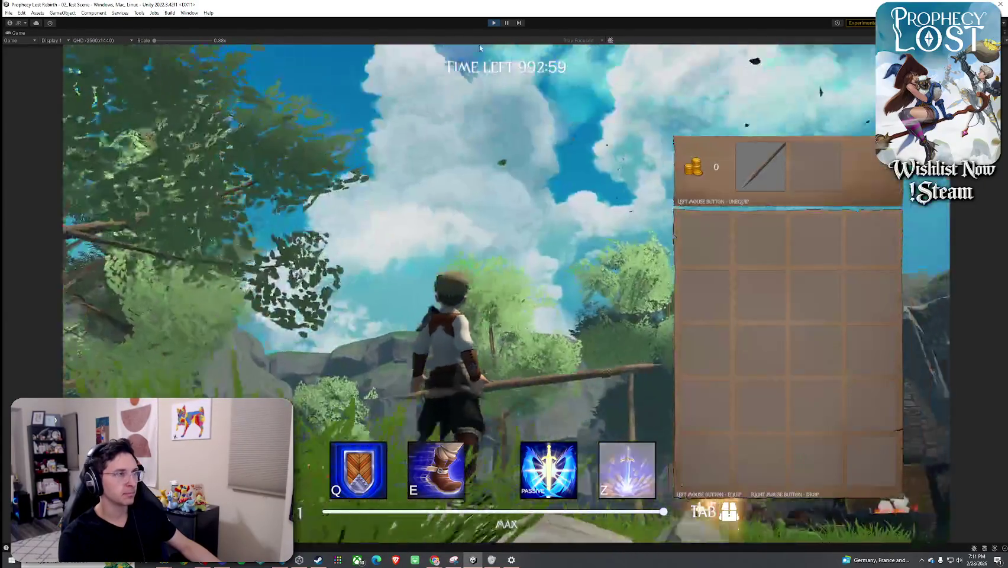
- Stop Play mode and open the Prick 1 prefab for editing
left_click(494, 24)
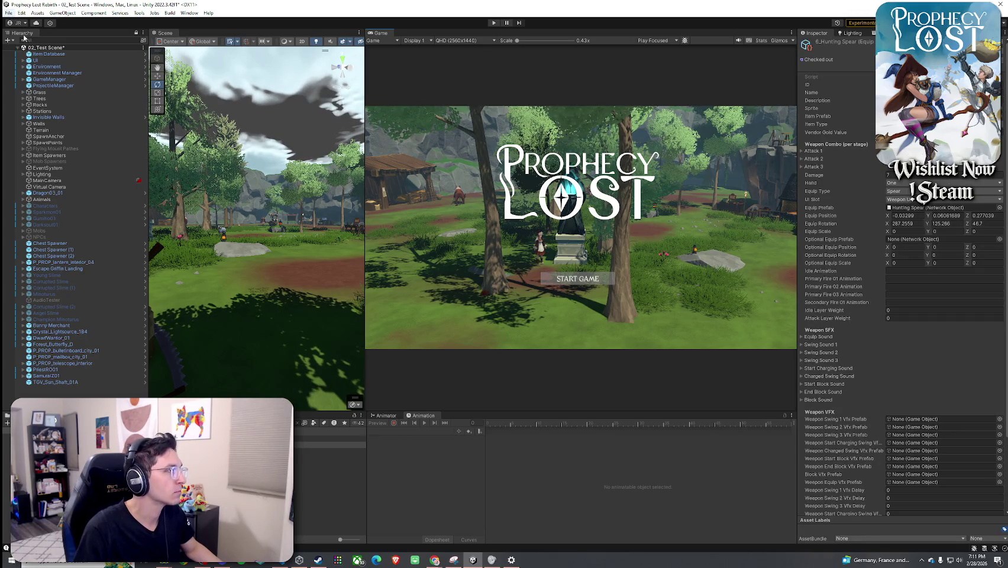
left_click(9, 12)
left_click(91, 27)
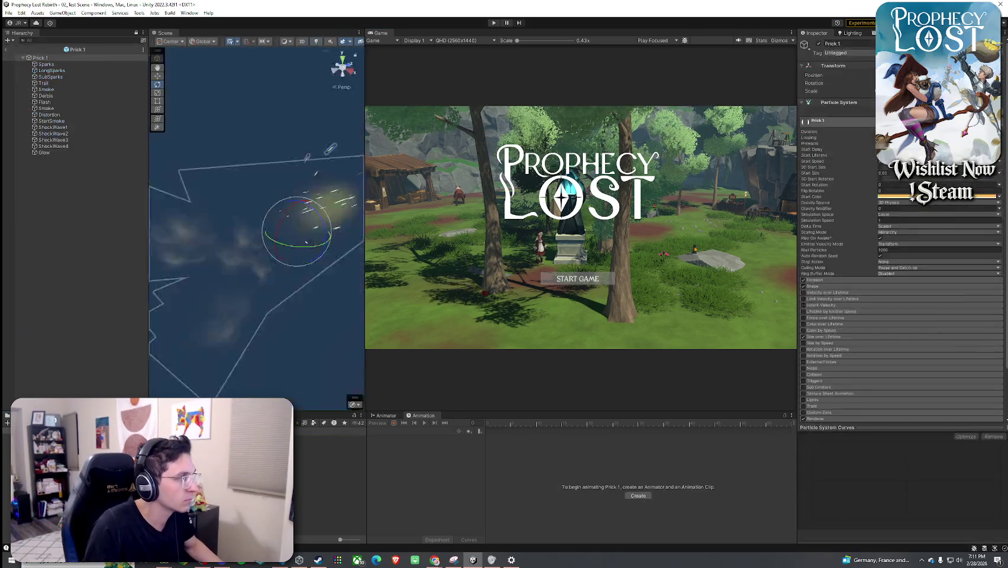
- Replay the Prick 1 particle burst several times
left_click(323, 345)
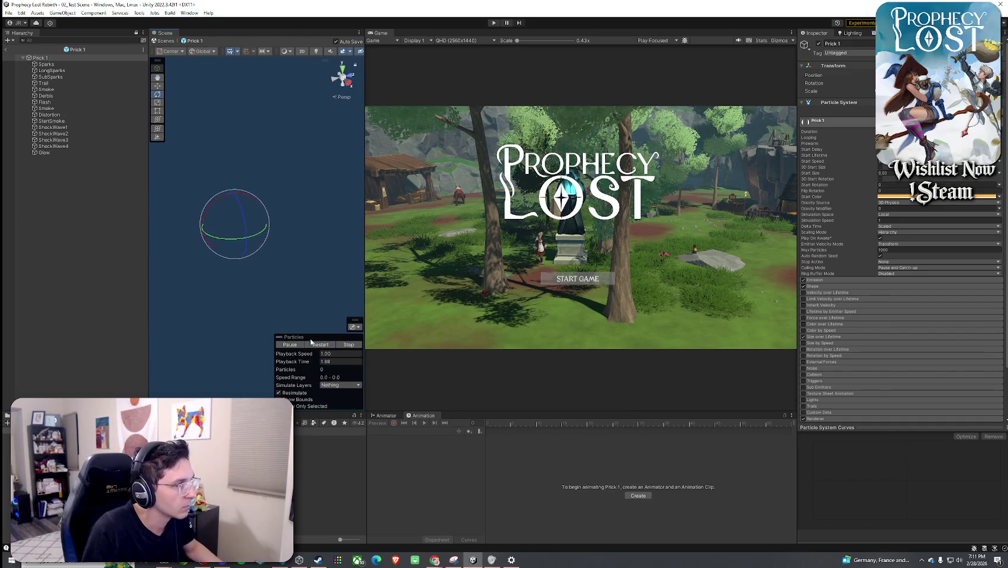
left_click(312, 343)
left_click(316, 346)
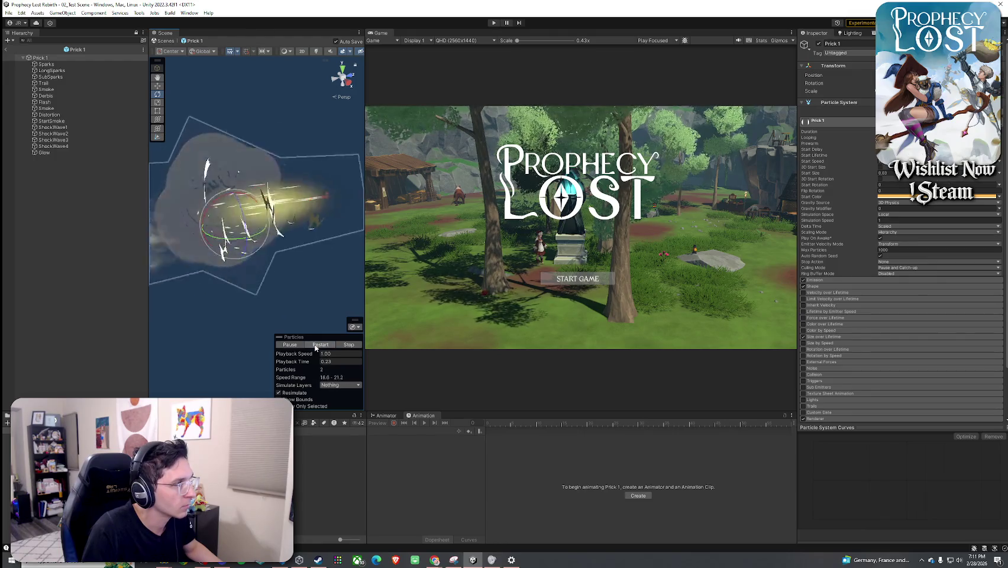
left_click(316, 346)
left_click(315, 347)
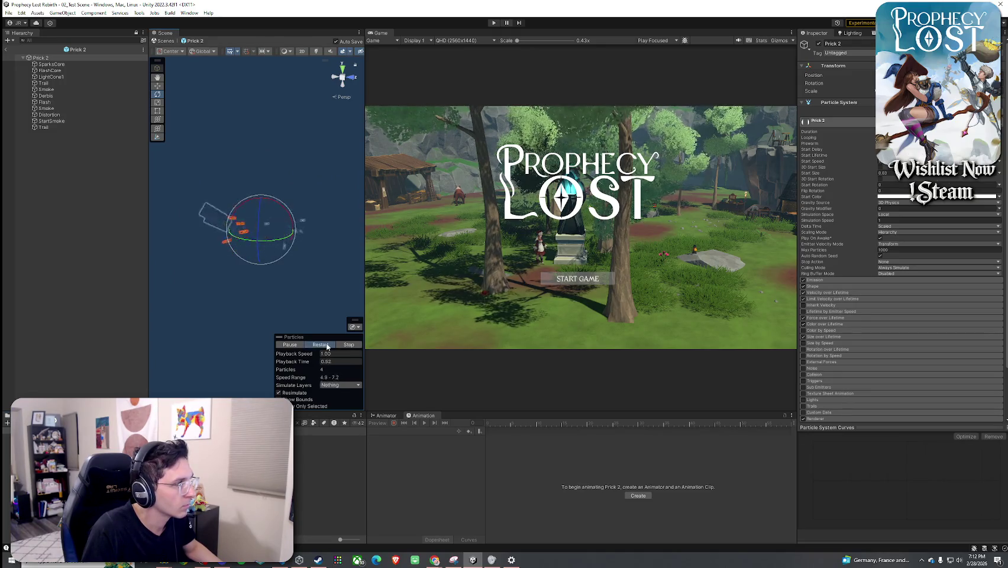
- Replay the Prick 2 burst, open Prick 4, then select the Prick 1 and Prick 6 assets
left_click(327, 346)
left_click(327, 347)
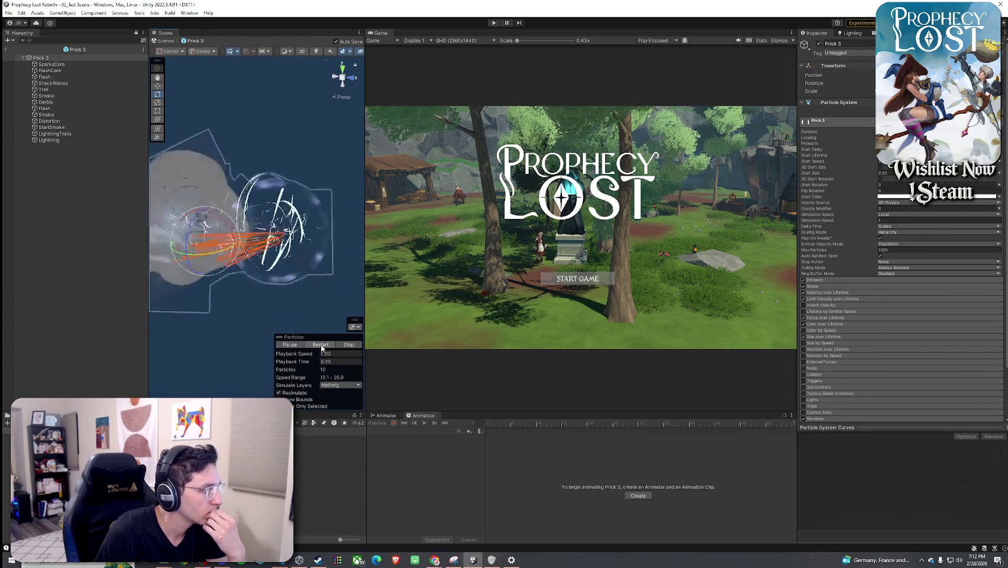
left_click(330, 457)
double_click(330, 458)
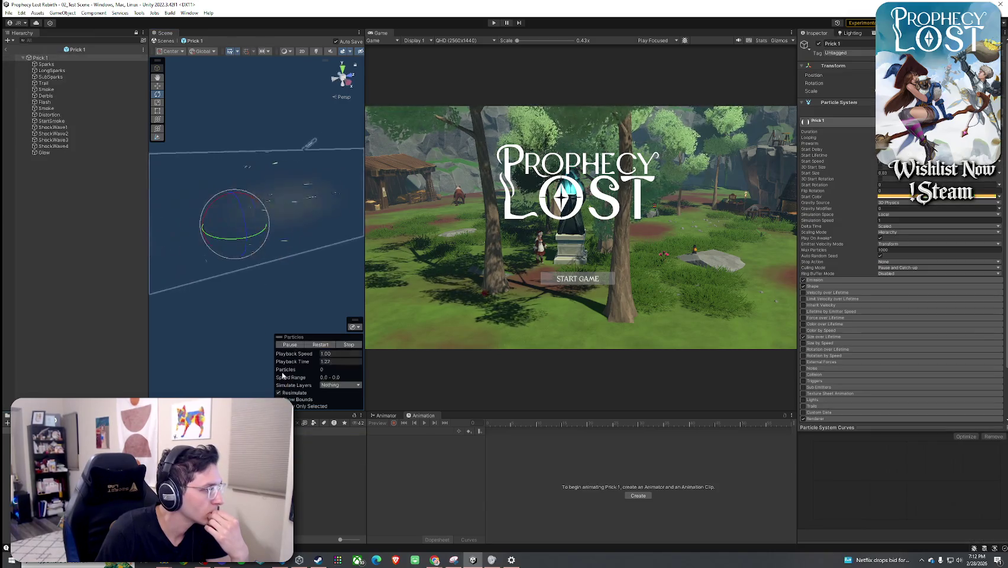
left_click(330, 439)
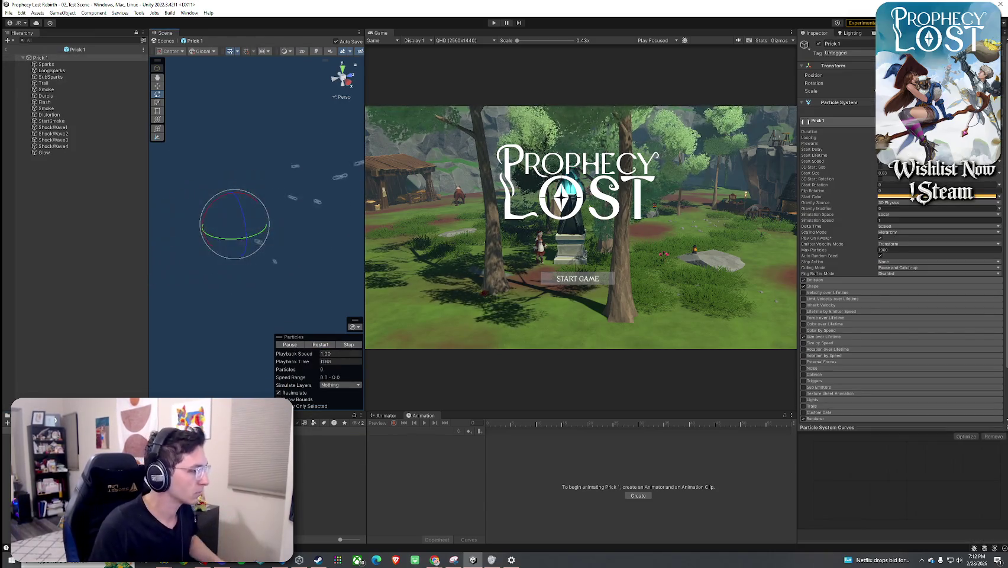
left_click(330, 471)
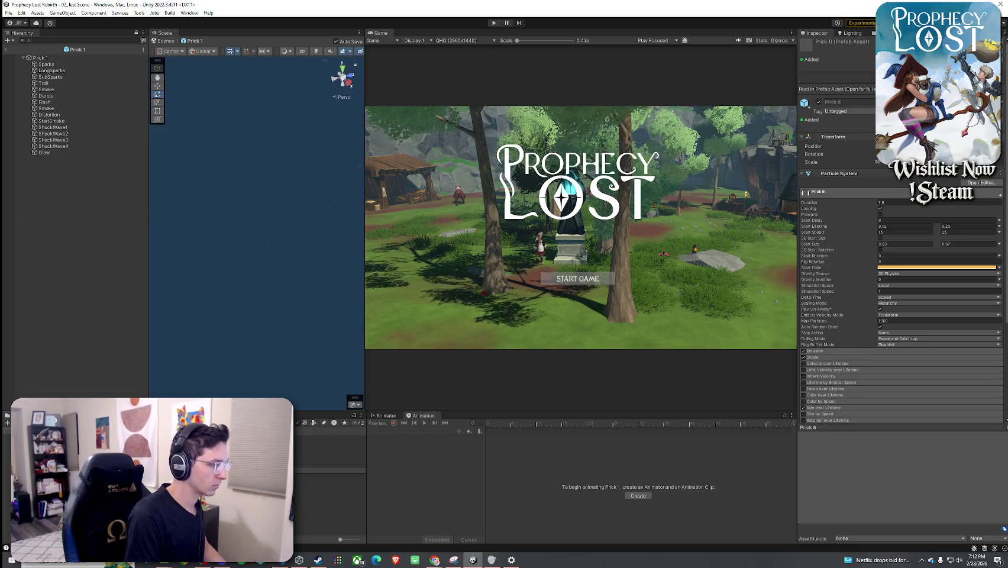
- Confirm the name 'Prick for Hunting Spear', open the prefab and replay its burst
key("Return")
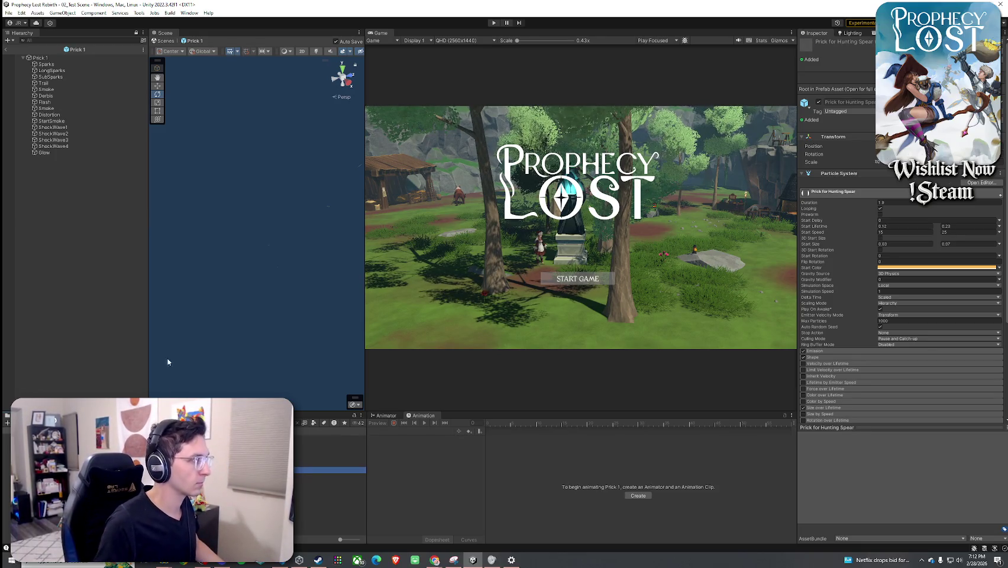
left_click(54, 58)
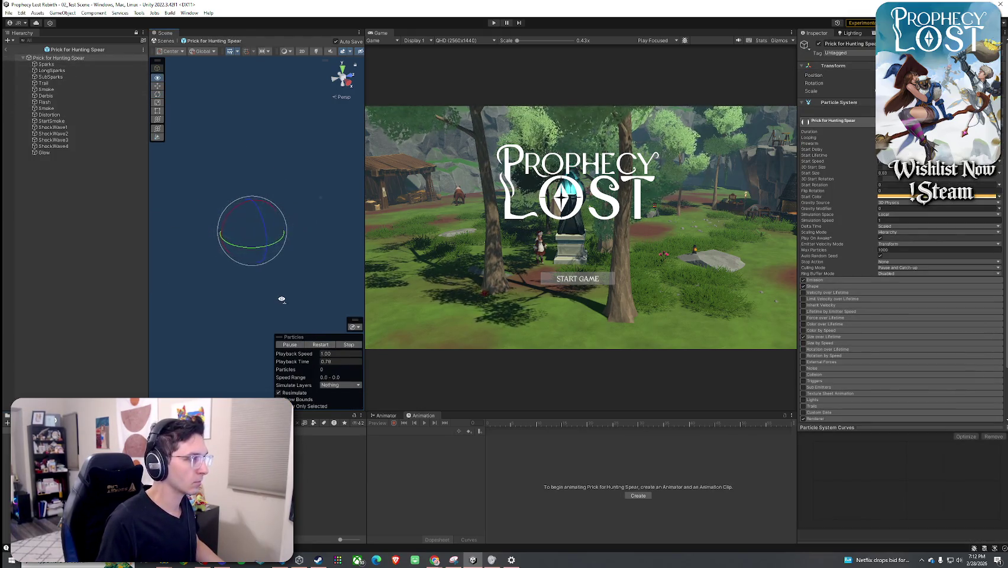
left_click(314, 345)
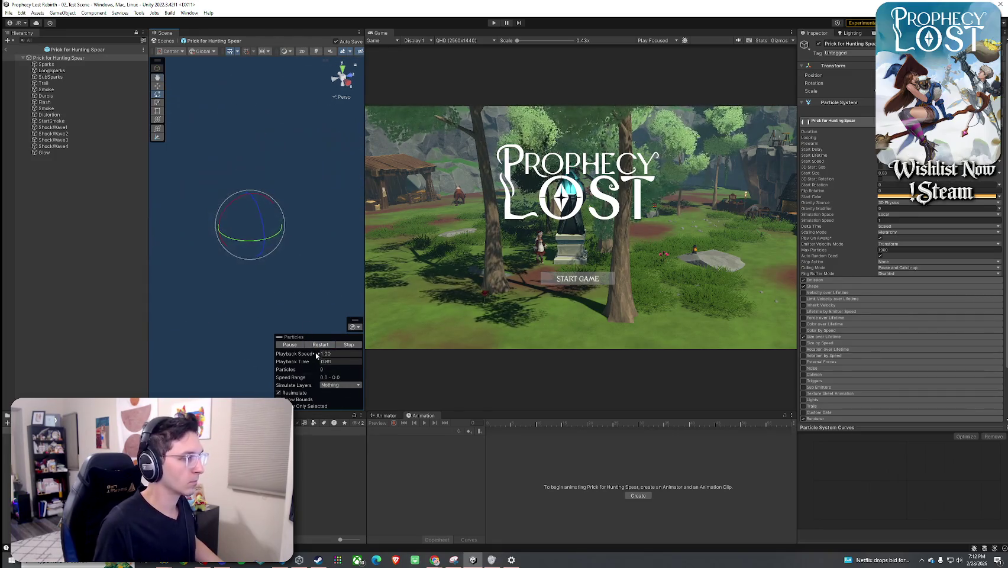
- Select all child effects from Sparks to Glow and replay the combined burst
left_click(46, 64)
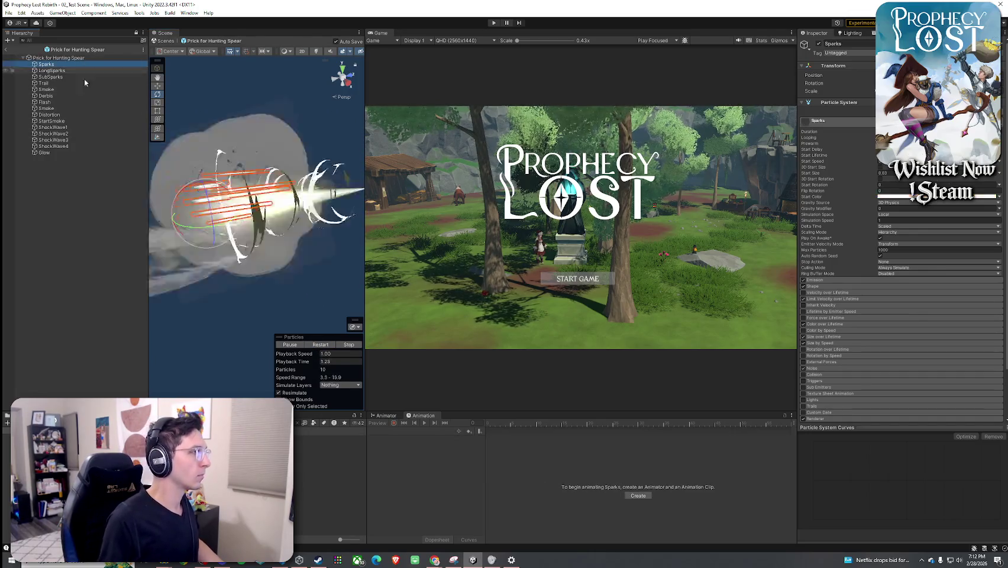
left_click(70, 153, "shift")
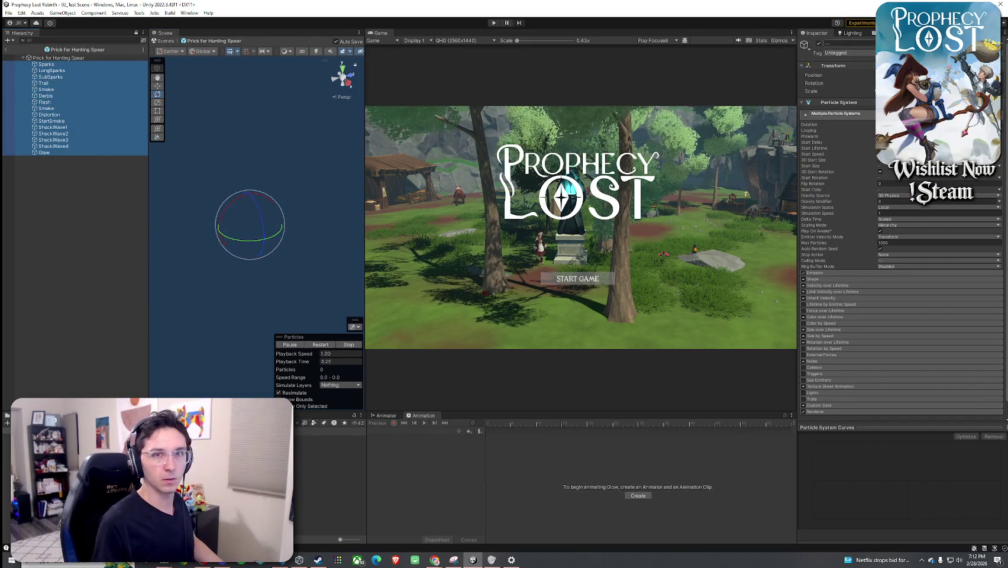
key("alt+Tab")
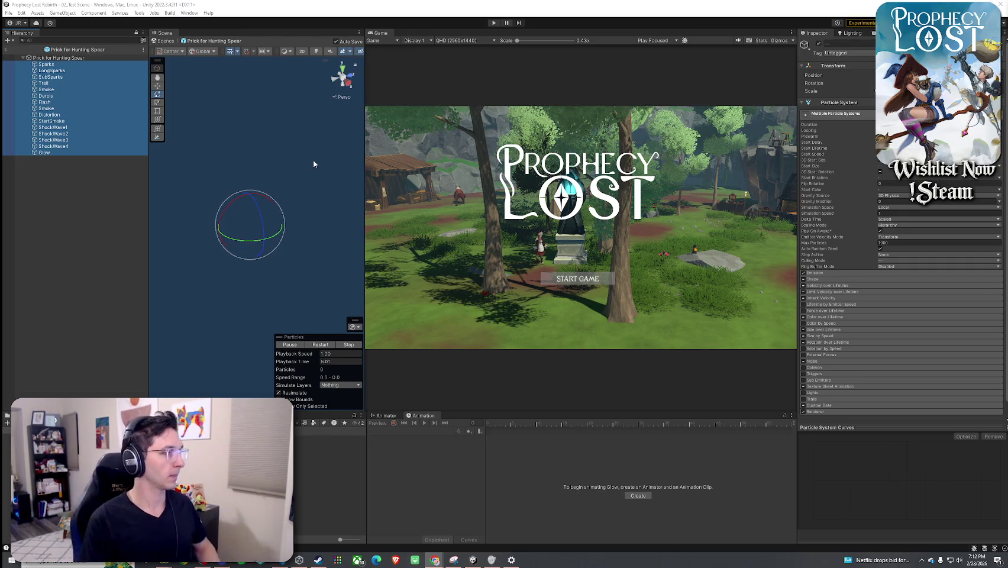
left_click(321, 346)
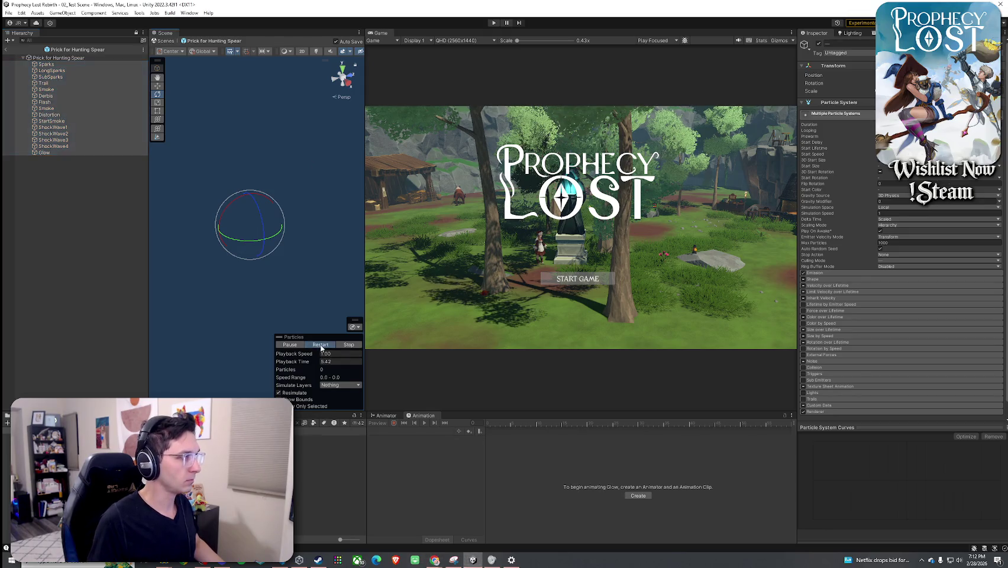
left_click(321, 345)
- Toggle all child effects off and on, previewing Sparks, LongSparks, SubSparks and Trail individually
left_click(819, 43)
left_click(320, 345)
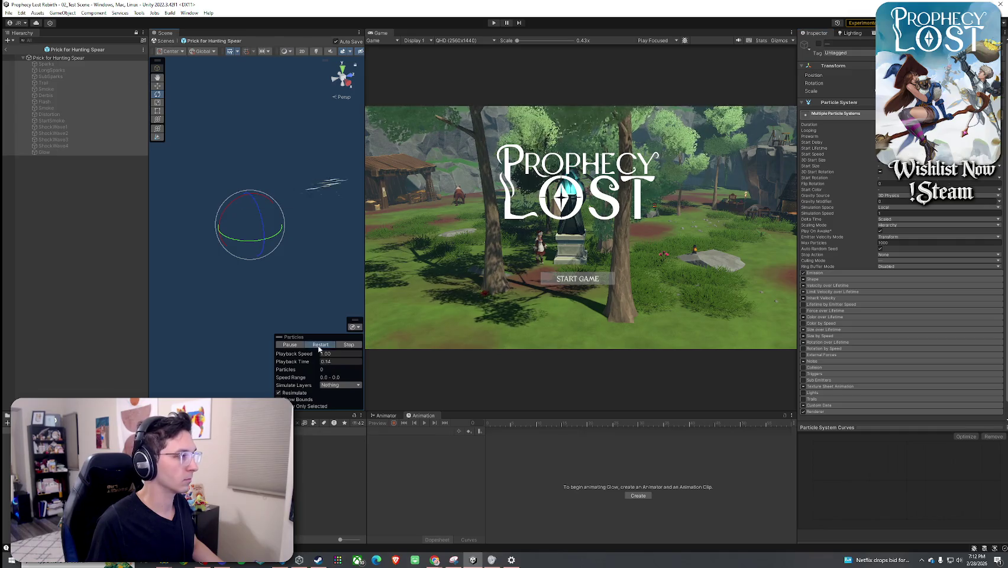
left_click(819, 43)
left_click(68, 63)
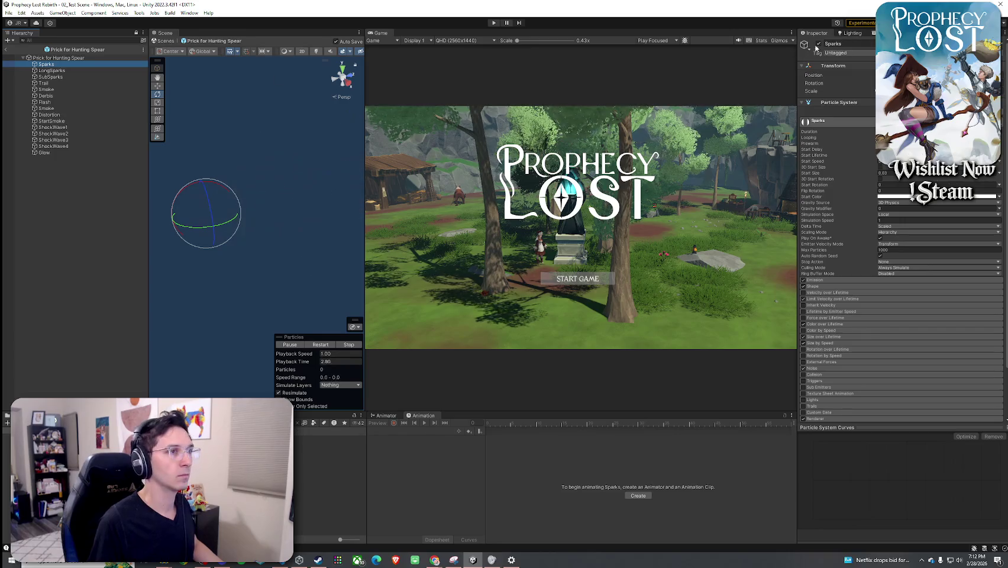
left_click(65, 69)
left_click(65, 76)
left_click(65, 82)
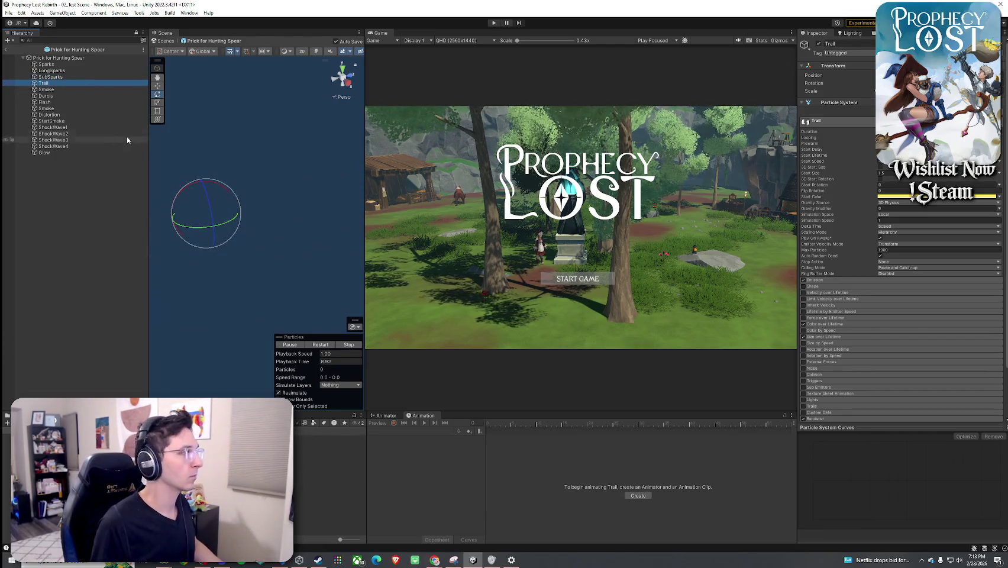
- Deactivate Trail through Glow, then reactivate Trail and both Smoke systems
left_click(71, 152, "shift")
left_click(819, 44)
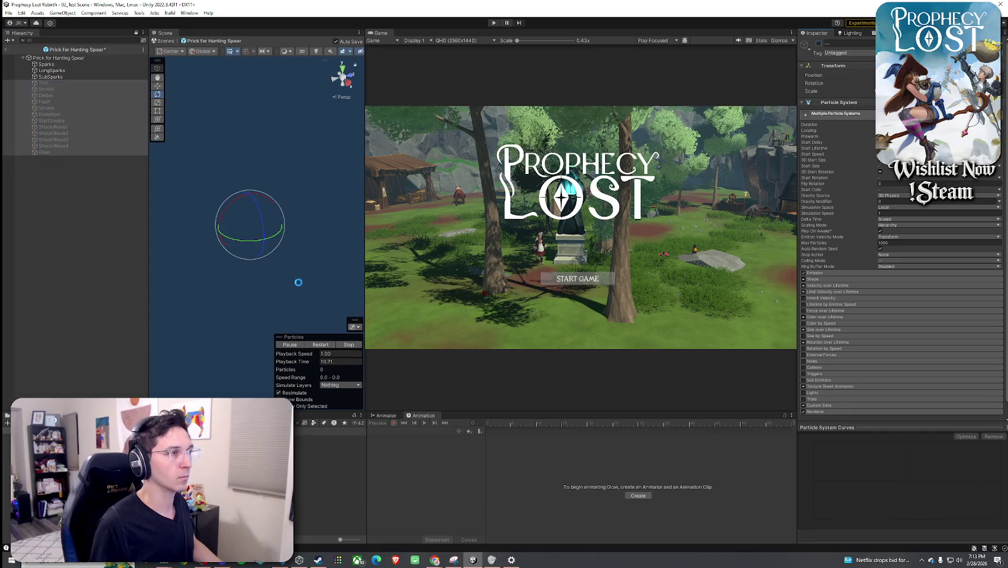
left_click(319, 347)
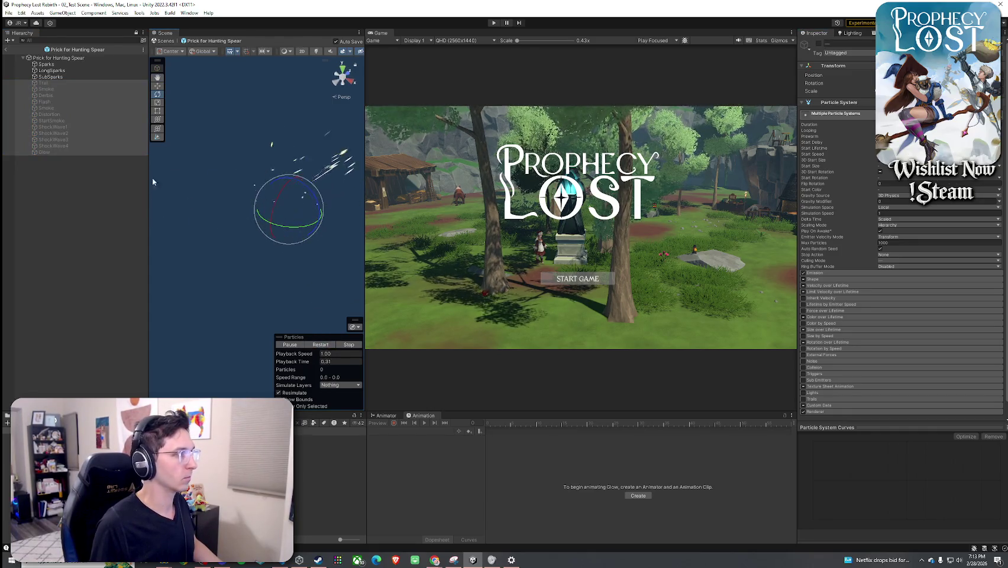
left_click(55, 107)
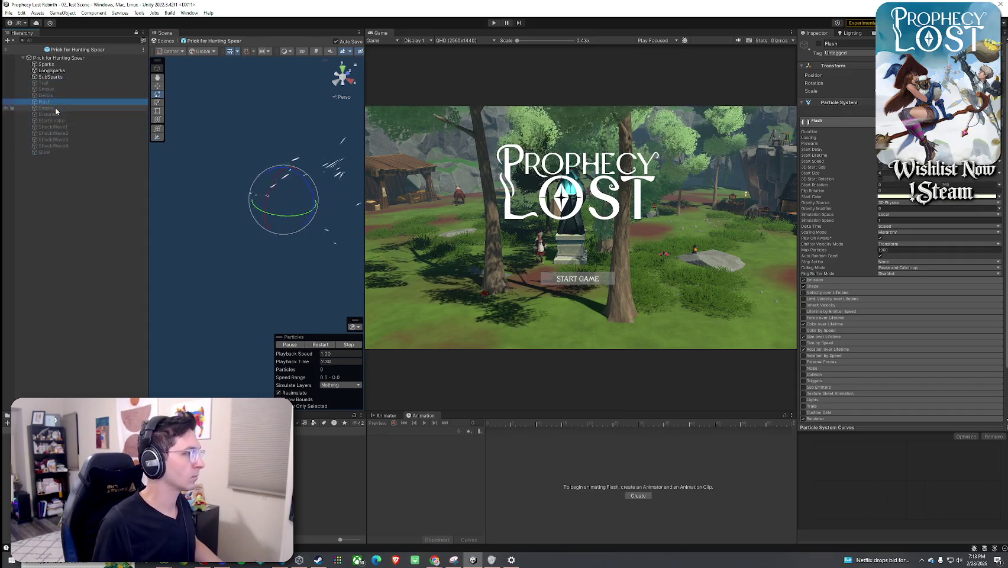
left_click(105, 89, "ctrl")
left_click(106, 84, "ctrl")
left_click(786, 60)
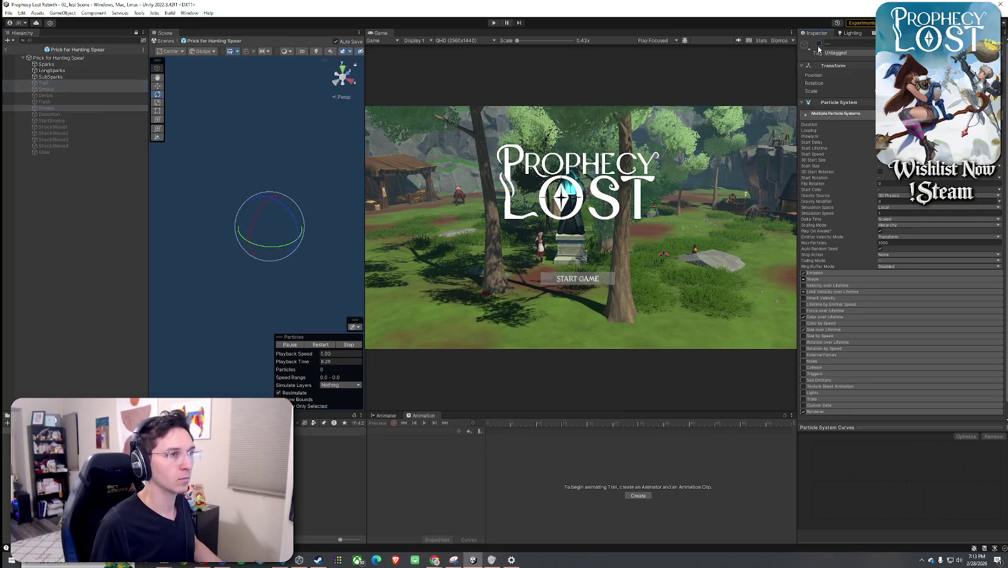
- Replay the trimmed burst repeatedly, inspecting the second Smoke and Trail systems
left_click(321, 345)
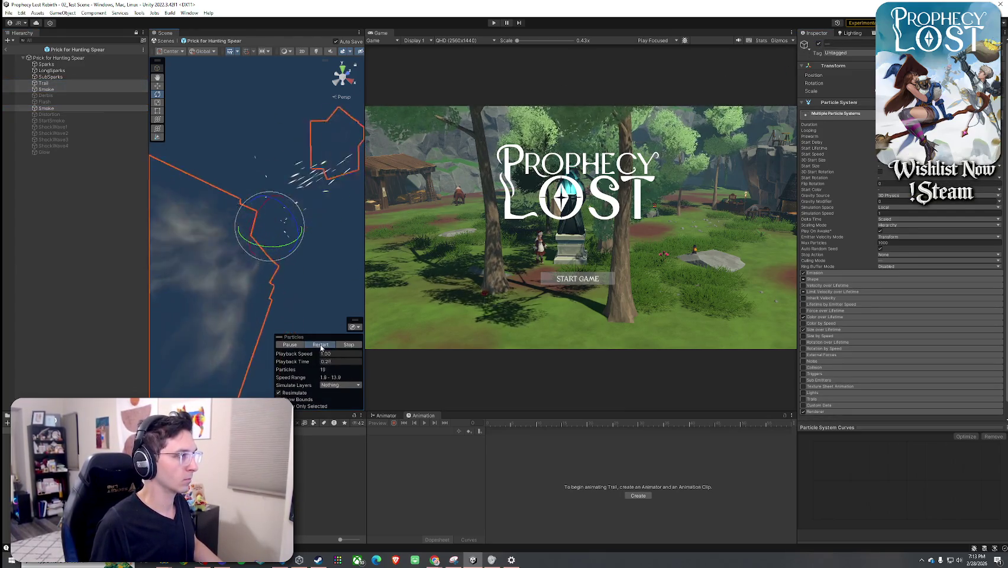
left_click(321, 345)
left_click(320, 345)
left_click(321, 345)
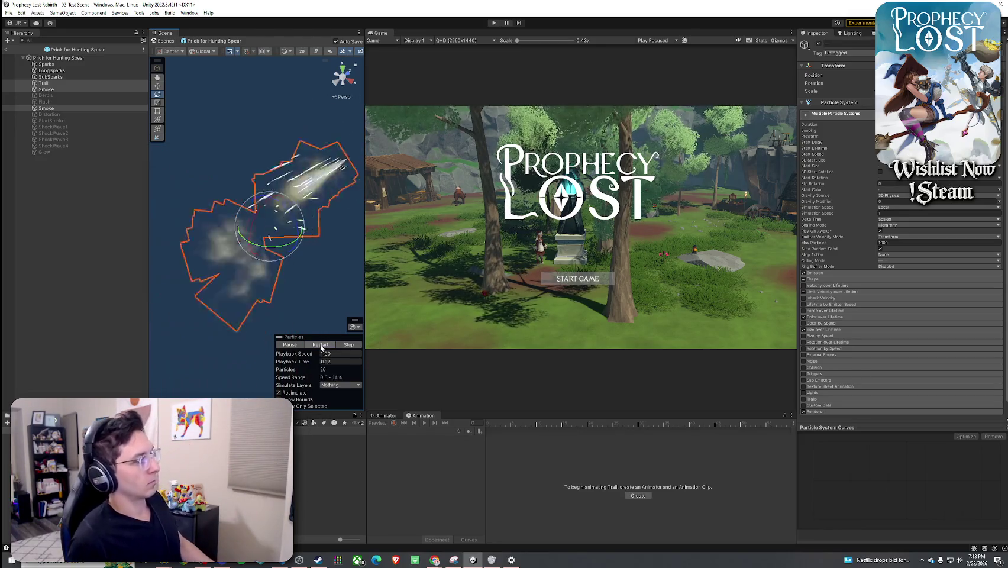
left_click(321, 345)
left_click(320, 345)
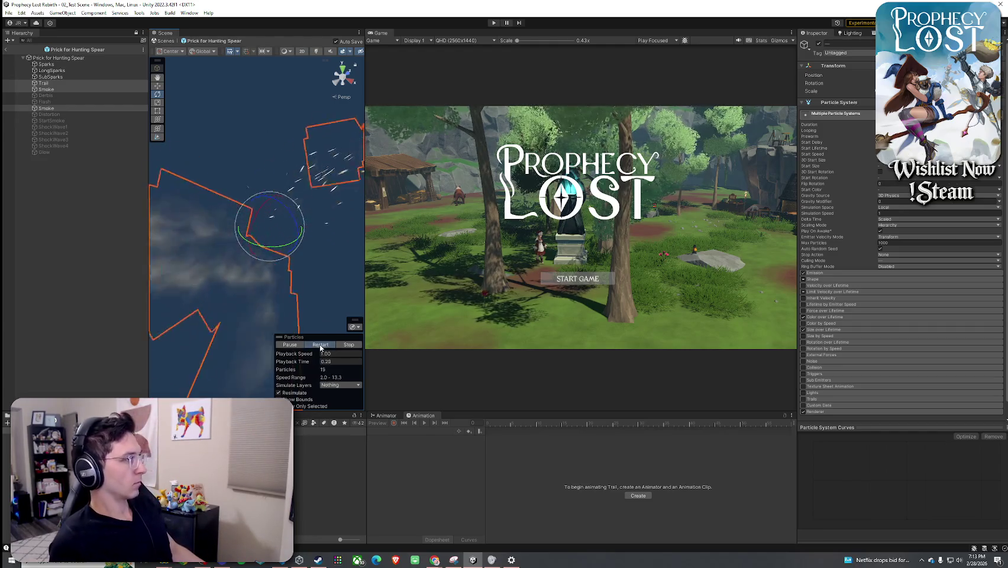
left_click(83, 109)
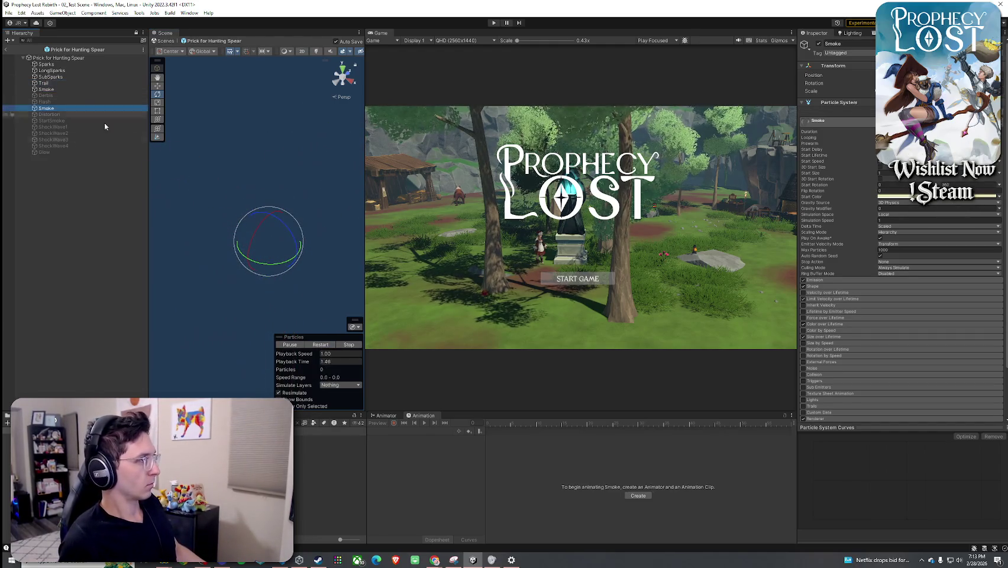
left_click(321, 345)
left_click(75, 84)
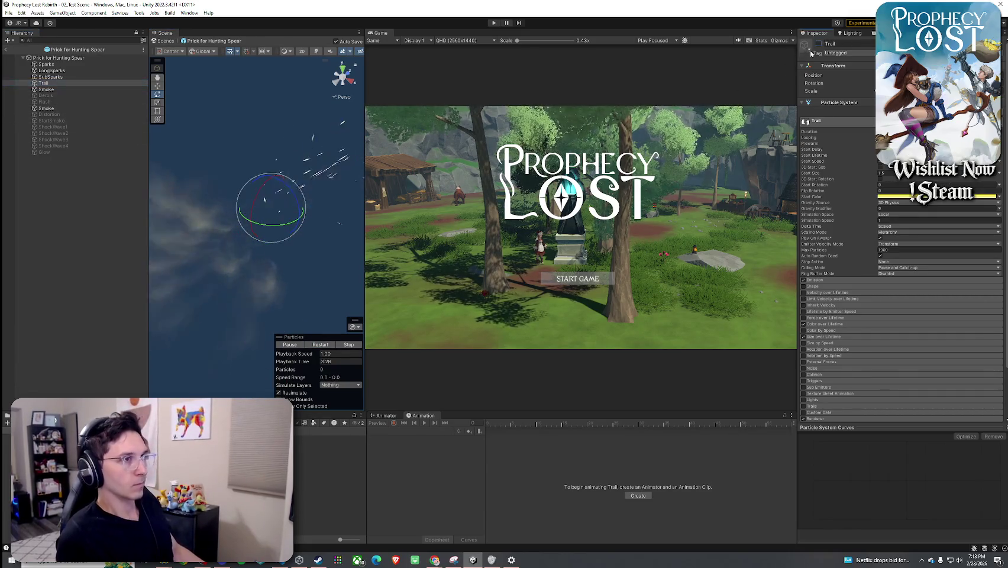
- Toggle the Trail system's active checkbox and disable SubSparks, replaying the effect after each change
left_click(320, 345)
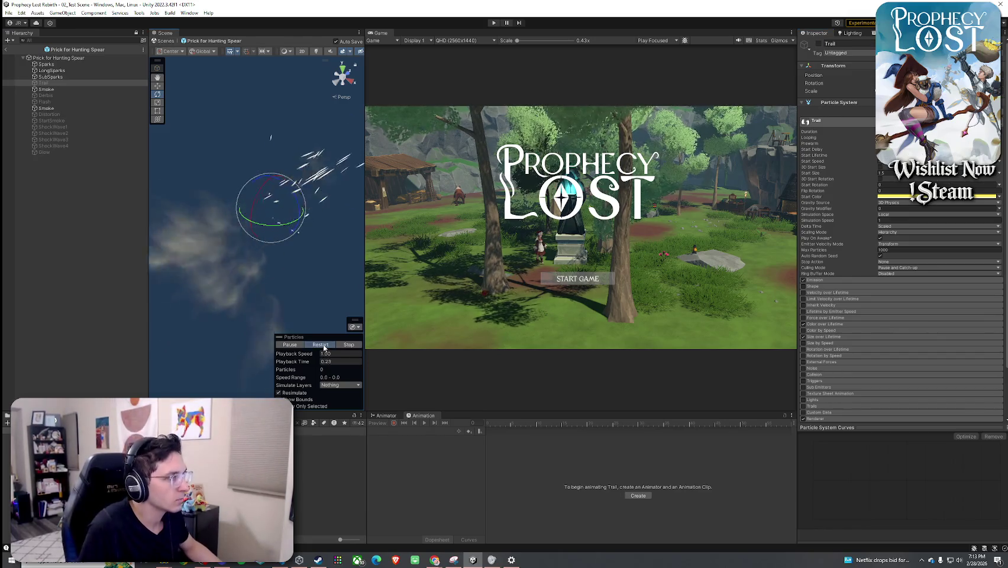
left_click(321, 345)
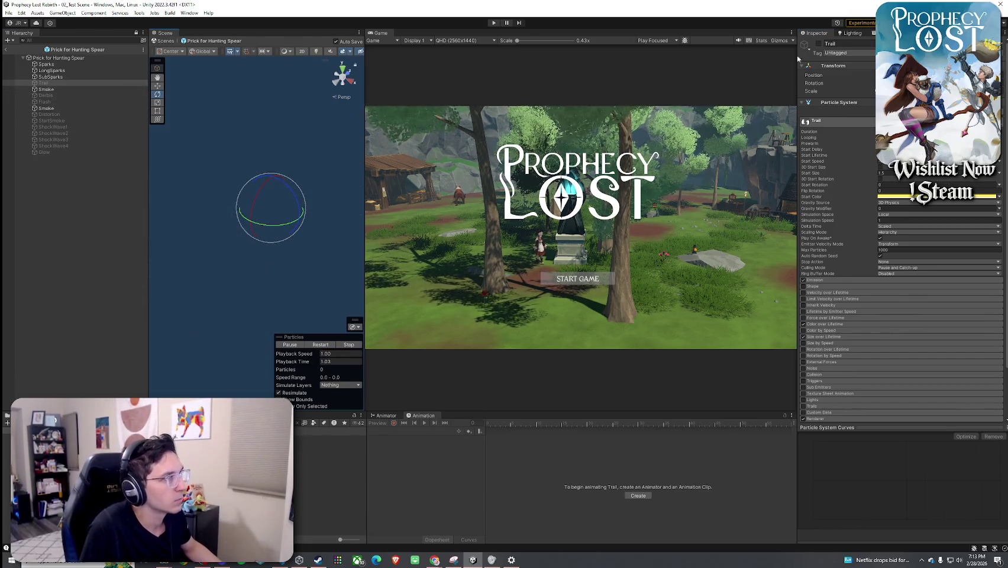
left_click(820, 43)
left_click(316, 346)
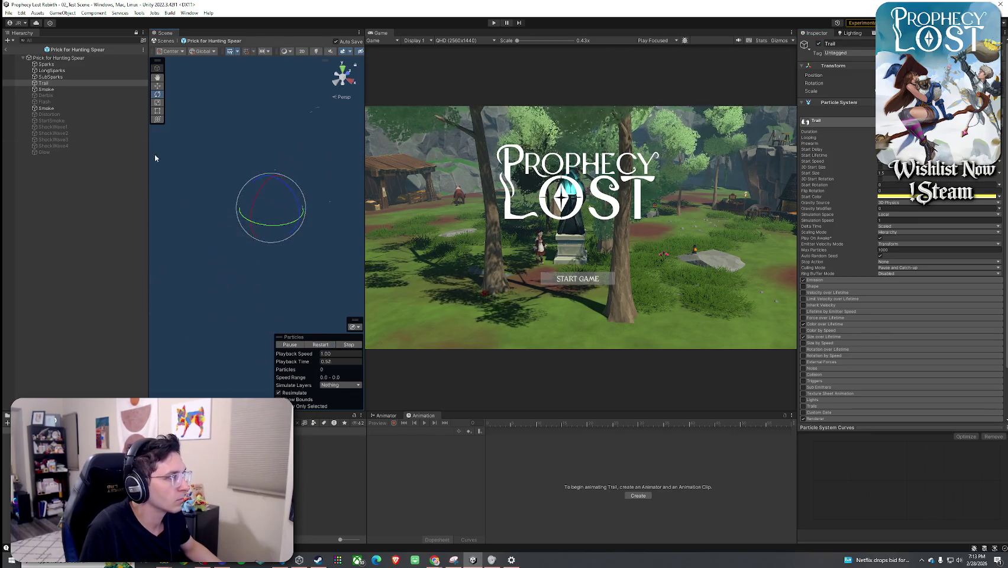
left_click(50, 77)
left_click(820, 44)
left_click(315, 345)
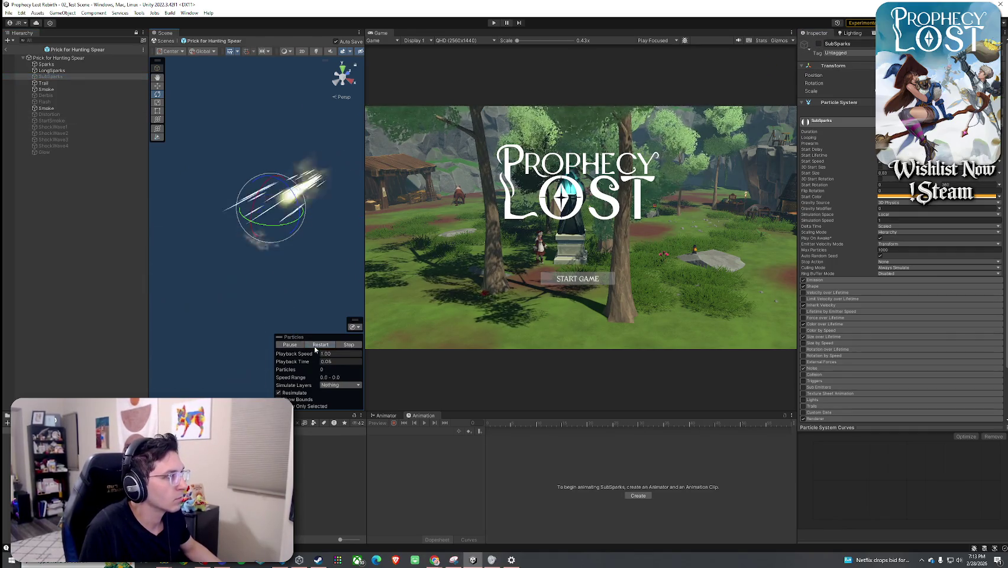
- Select the Smoke and Trail layers, then replay the whole effect from the root Prick for Hunting Spear
left_click(76, 90)
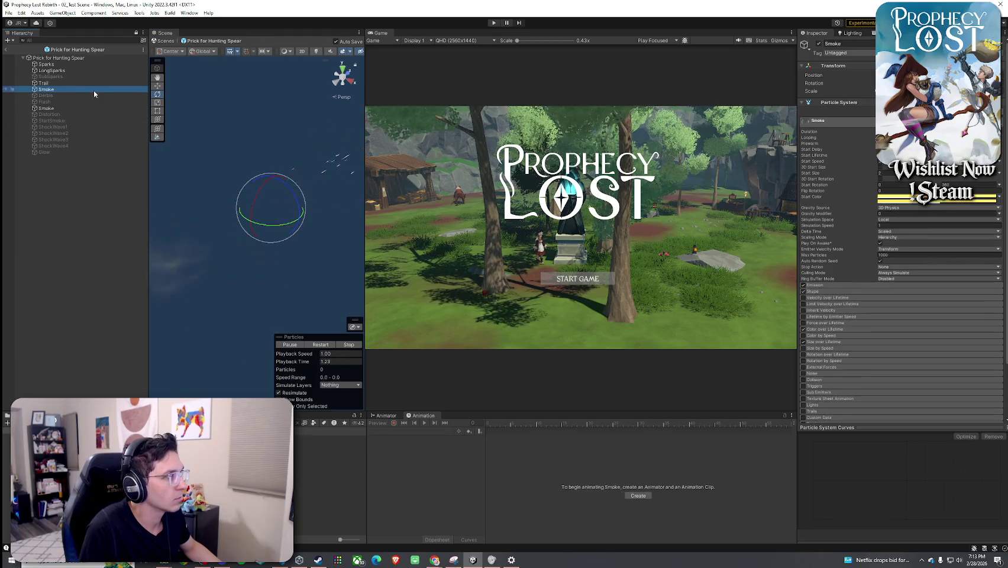
key("Up")
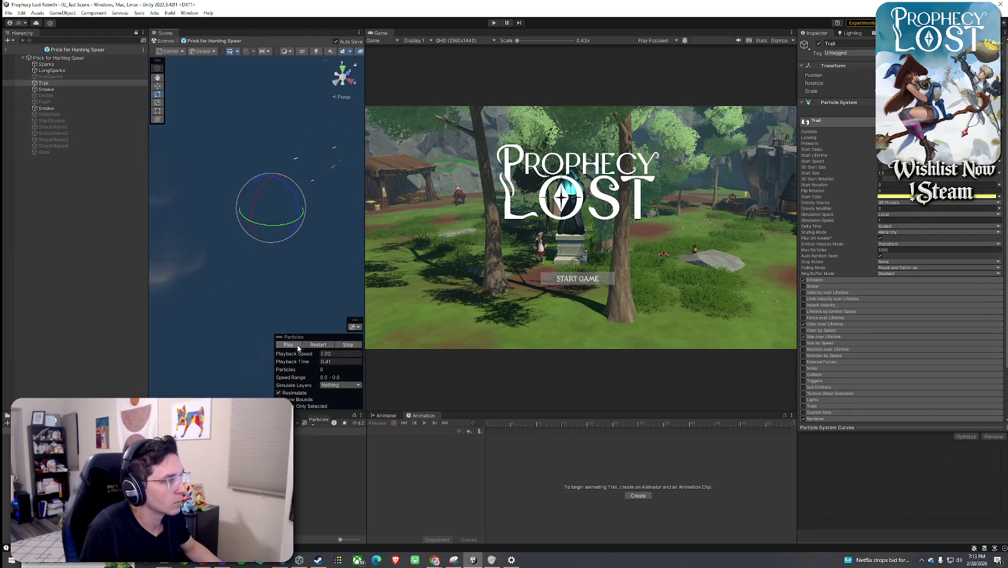
left_click(297, 346)
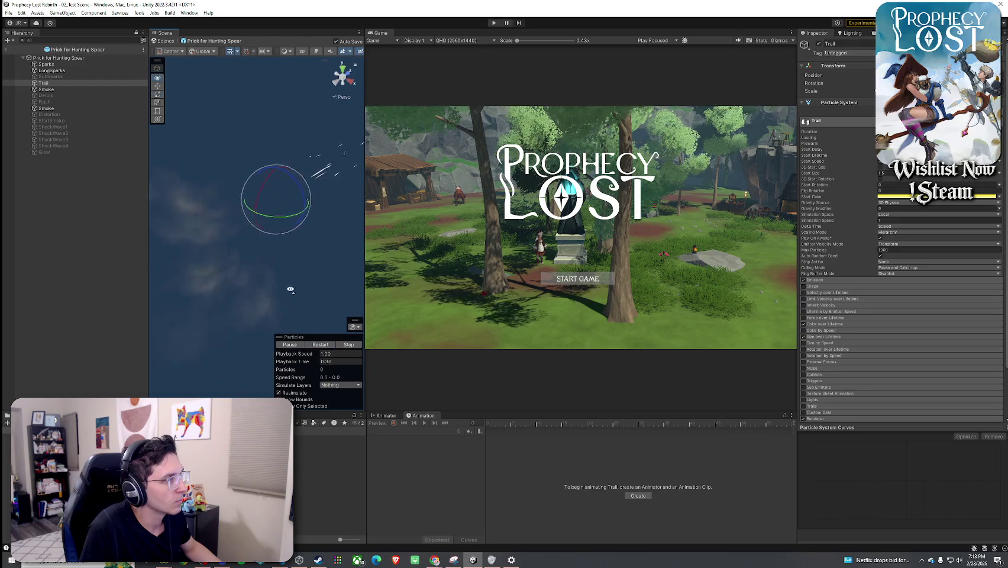
left_click(314, 345)
left_click(83, 57)
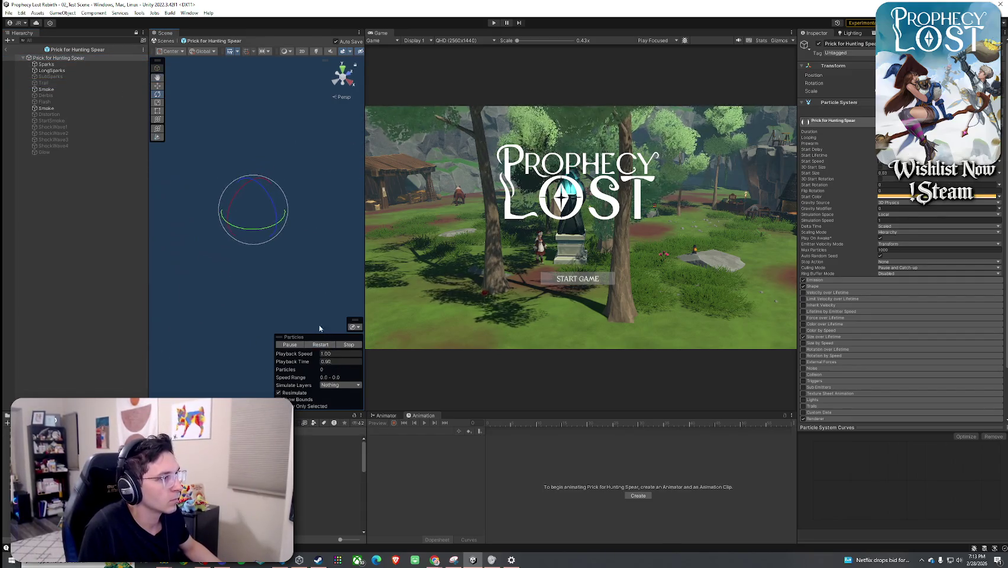
left_click(322, 346)
left_click(322, 346)
- Replay the full effect from the root, orbiting around it, then exit Prefab Mode to 02_Test Scene
key("Down")
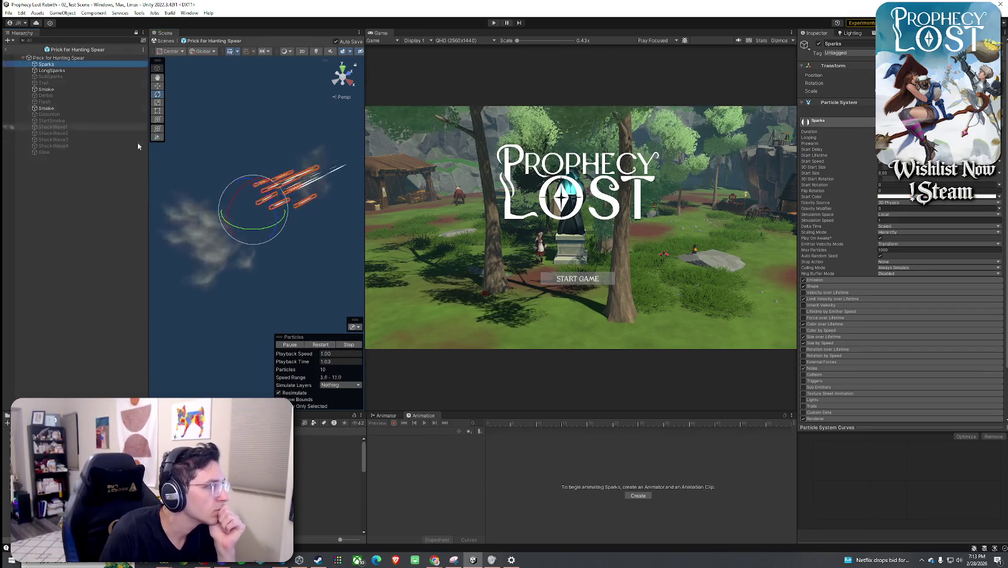
left_click(71, 59)
left_click(318, 347)
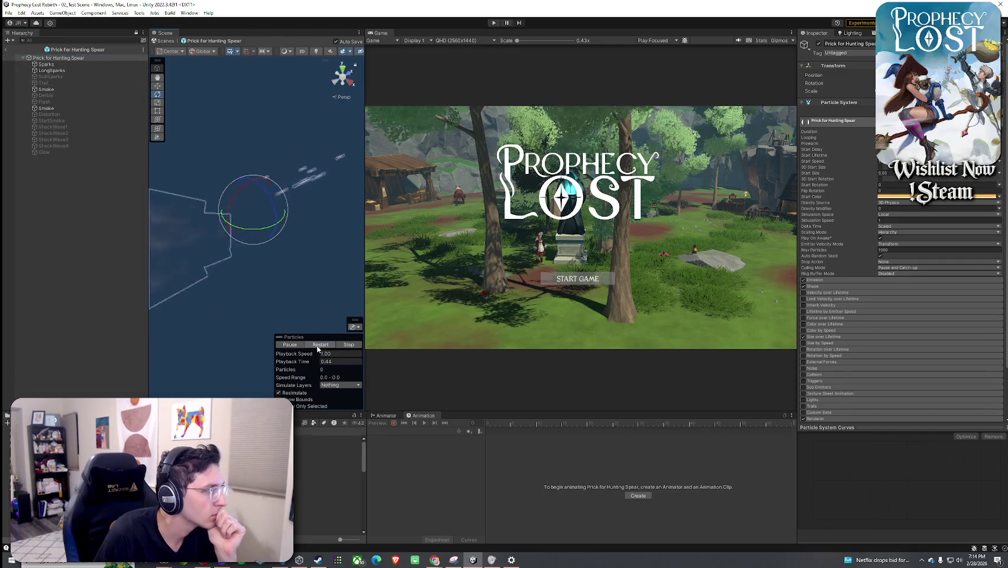
left_click(318, 347)
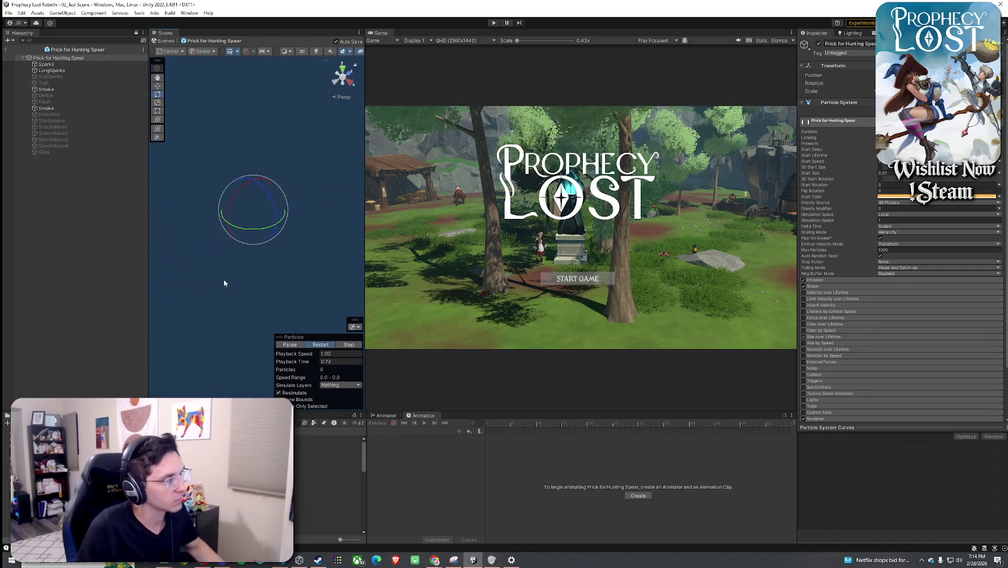
left_click_drag(225, 288, 232, 283)
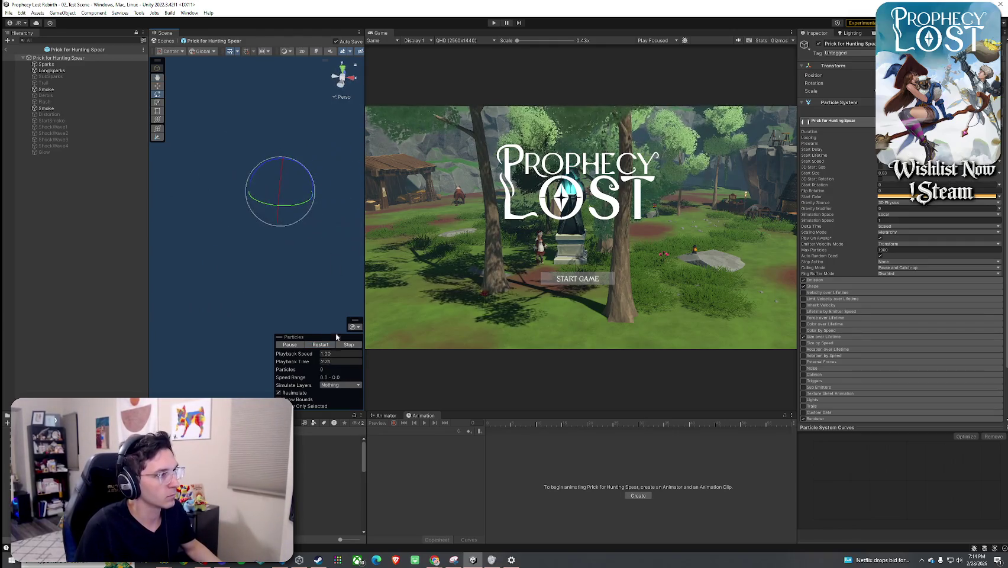
left_click(320, 351)
left_click(320, 348)
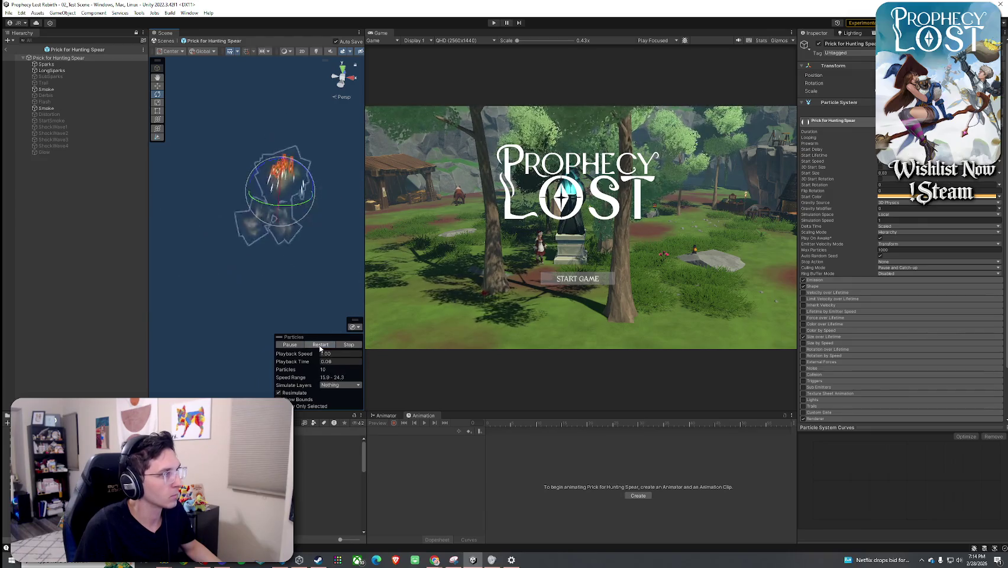
left_click(6, 49)
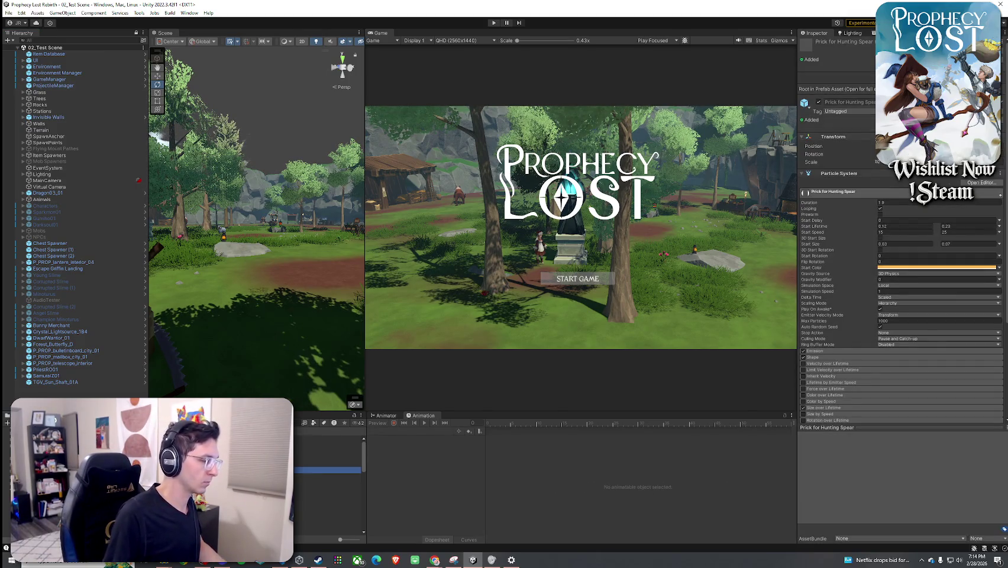
- Duplicate the effect as Prick for Hunting Spear 1 and open the Hunting Spear weapon asset
key("ctrl+d")
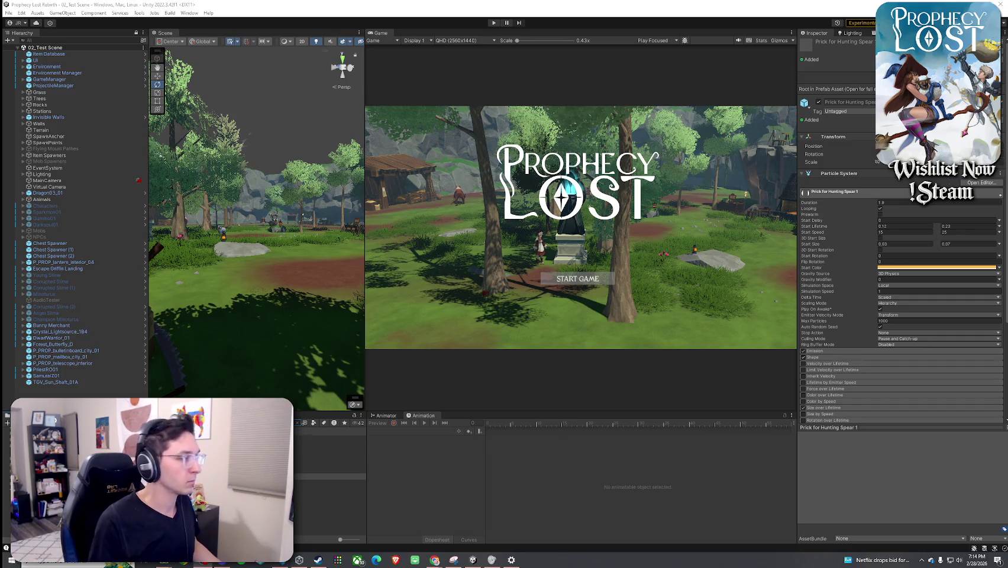
left_click(331, 445)
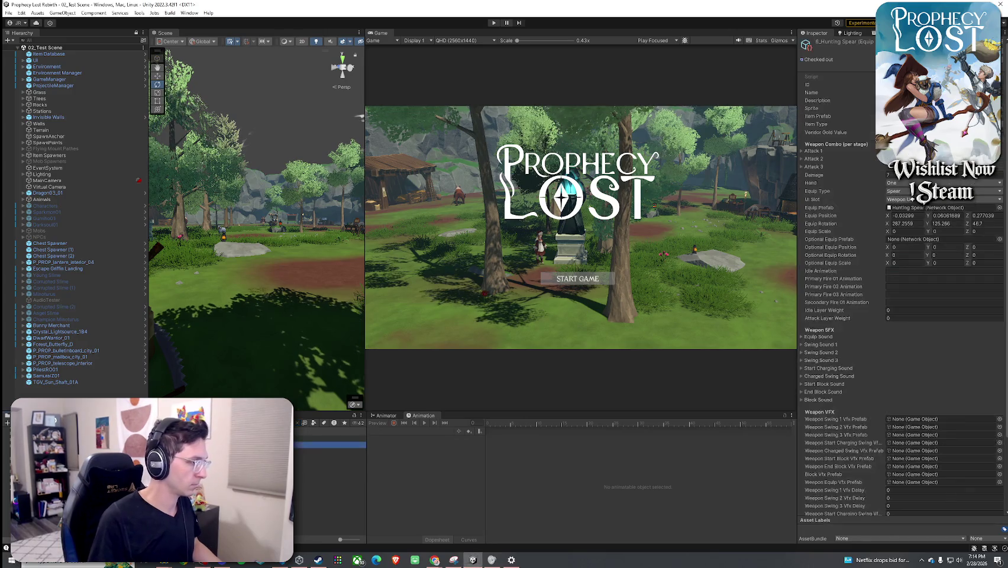
scroll(909, 399, "down", 3)
- Set Weapon Swing 1 Vfx Prefab to Prick for Hunting Spear 1 via a 'hunting spear' search, then enter Play mode
left_click(999, 355)
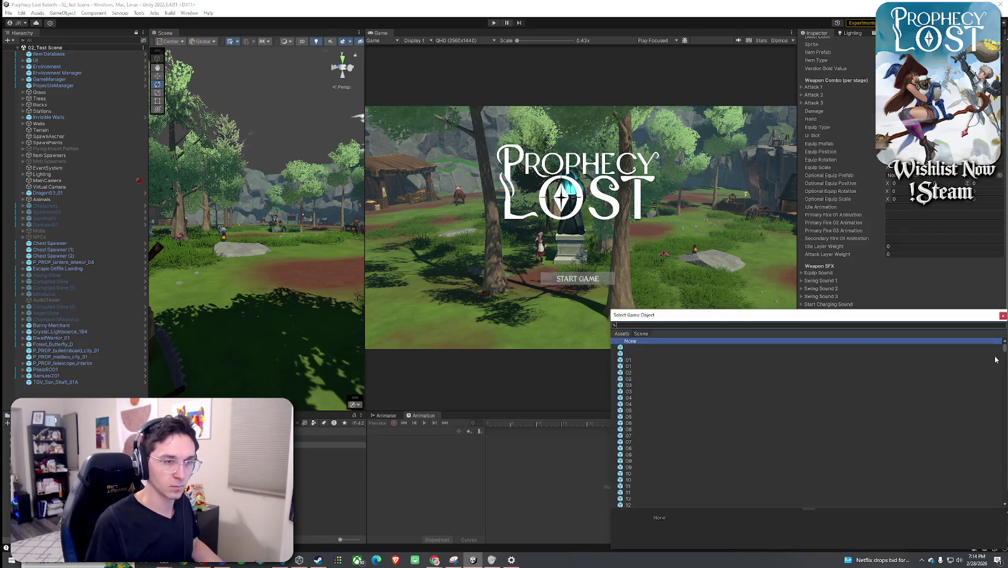
type("hu")
type("nting spear")
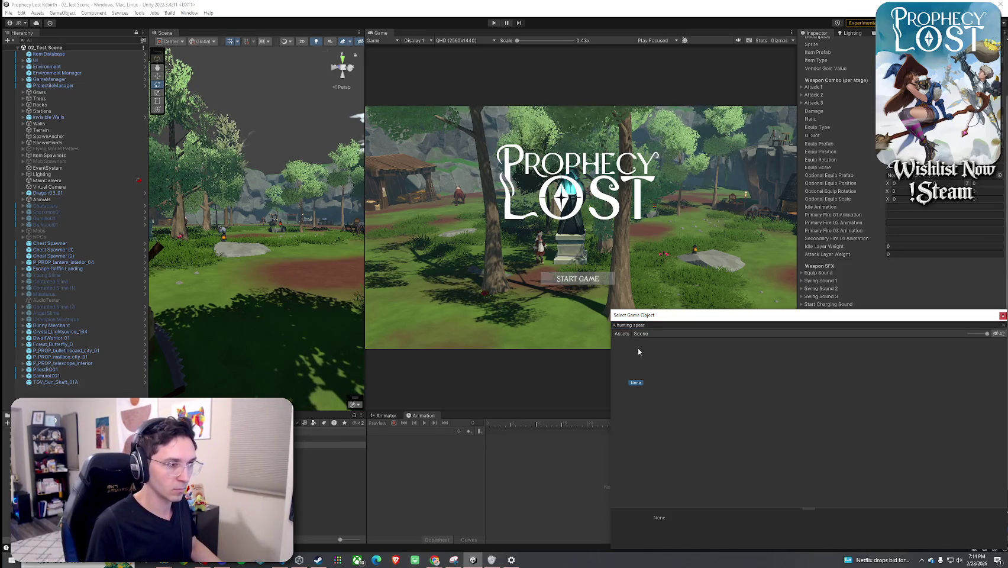
left_click(768, 371)
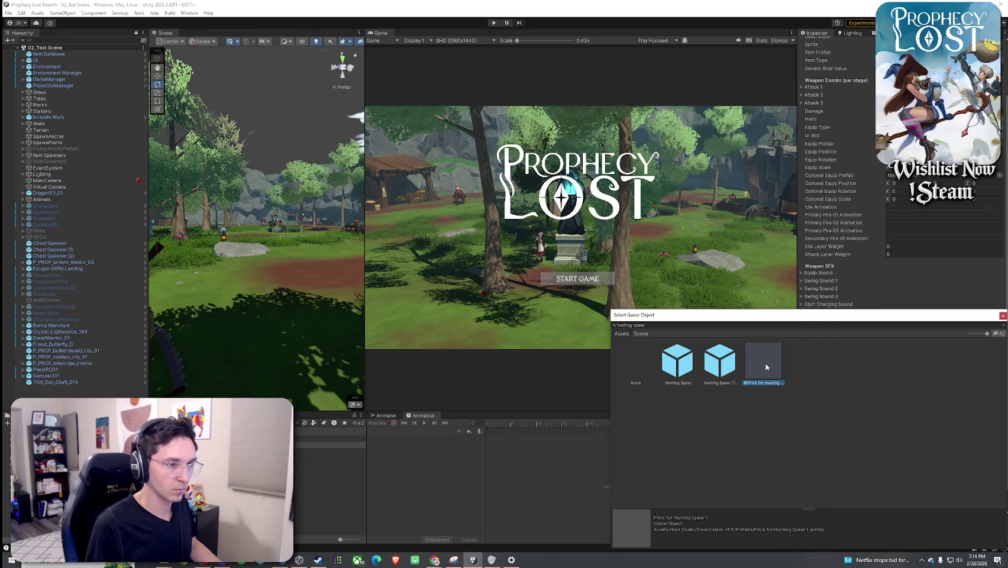
double_click(766, 367)
left_click(9, 13)
left_click(494, 22)
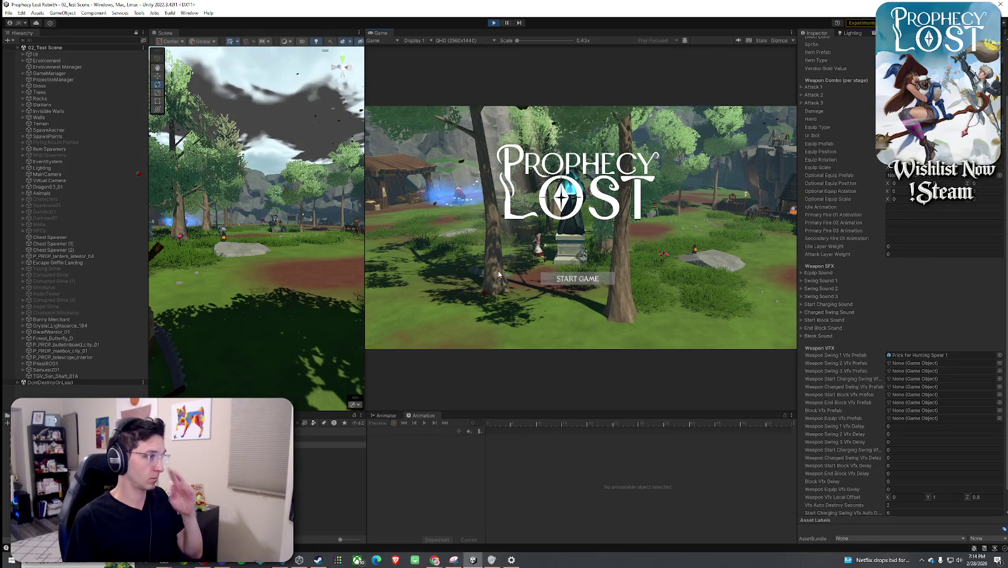
- Start the game, run forward, swing the spear twice, then open the Prick for Hunting Spear 1 prefab
left_click(581, 281)
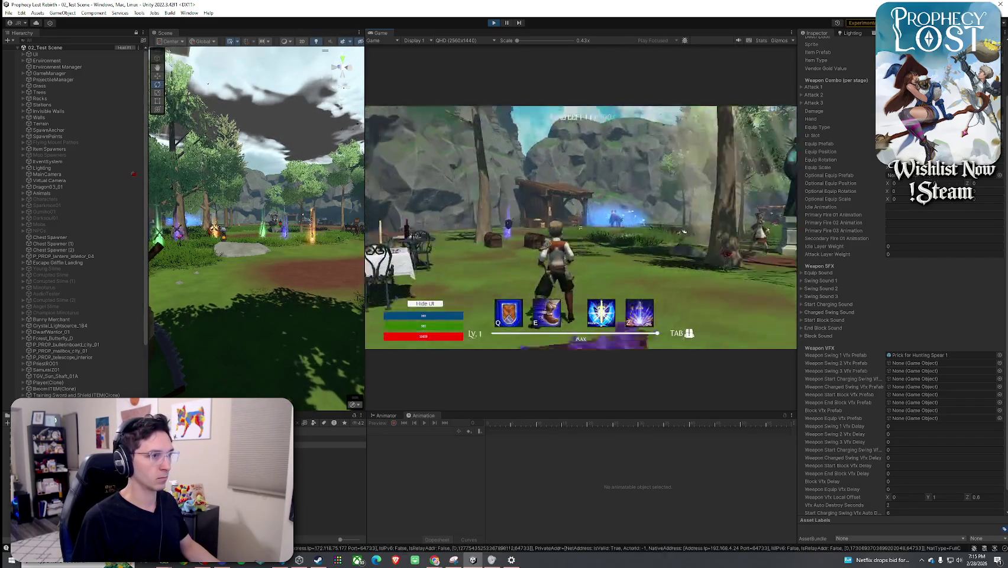
key("w")
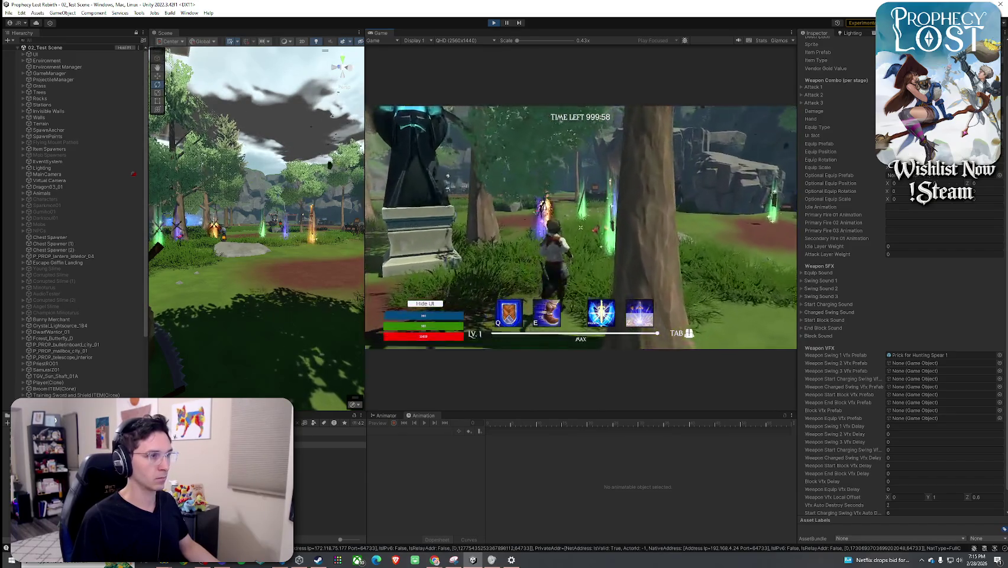
key("w")
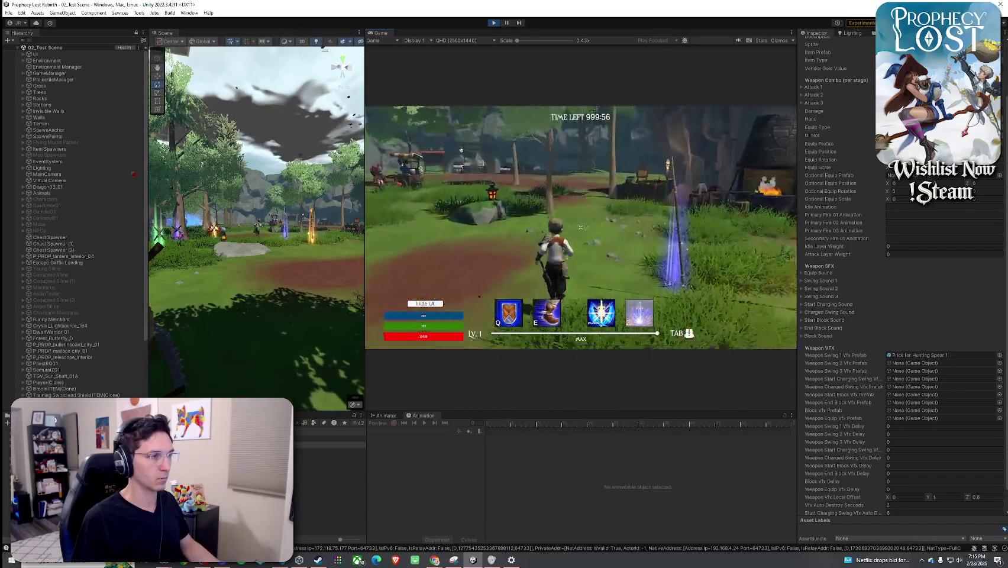
key("Tab")
key("Tab")
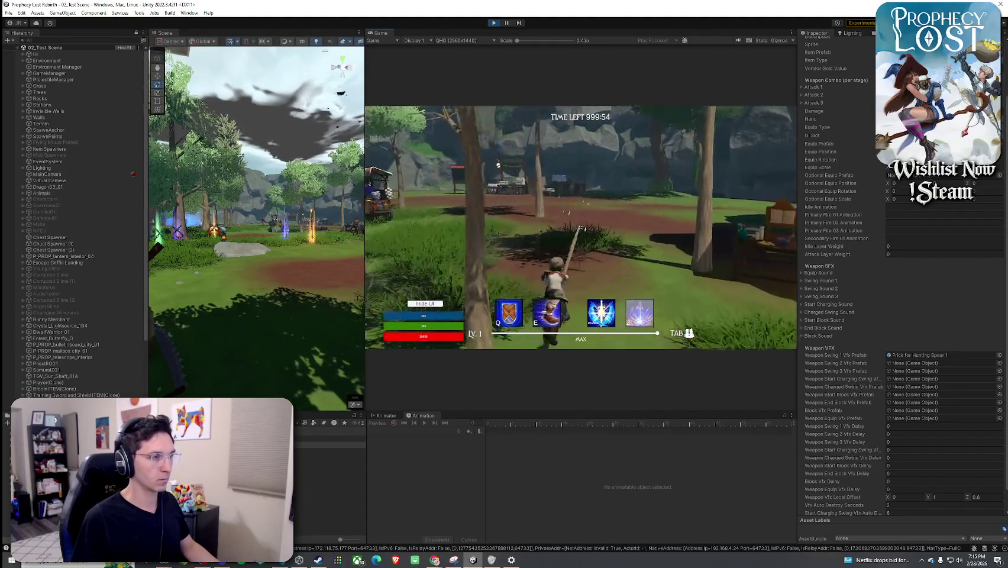
left_click(580, 228)
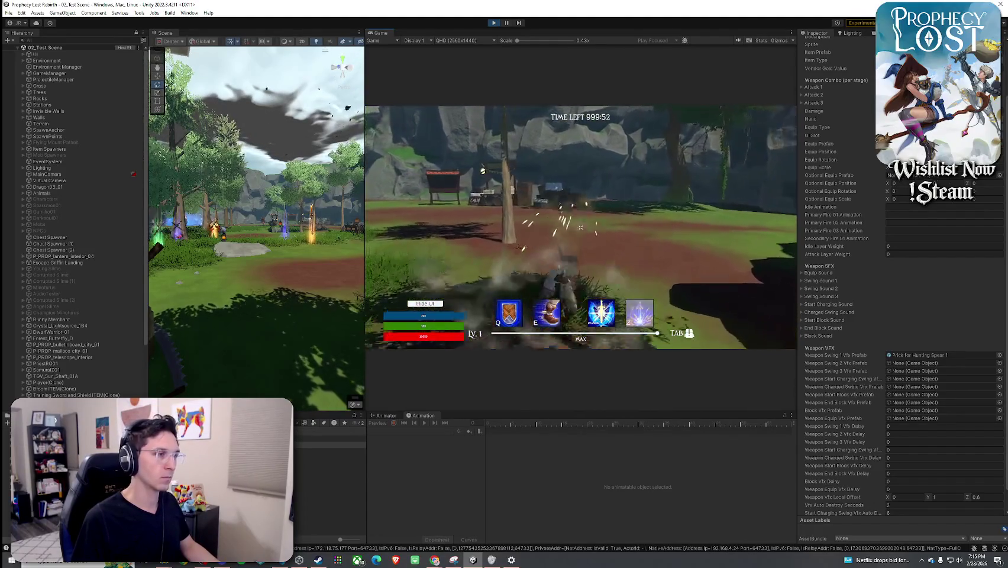
left_click(581, 227)
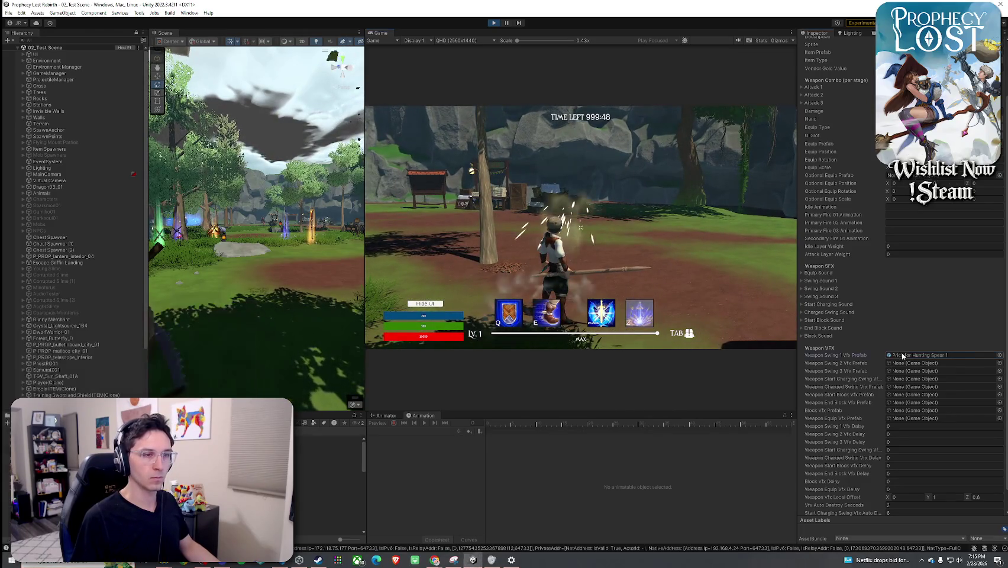
double_click(920, 355)
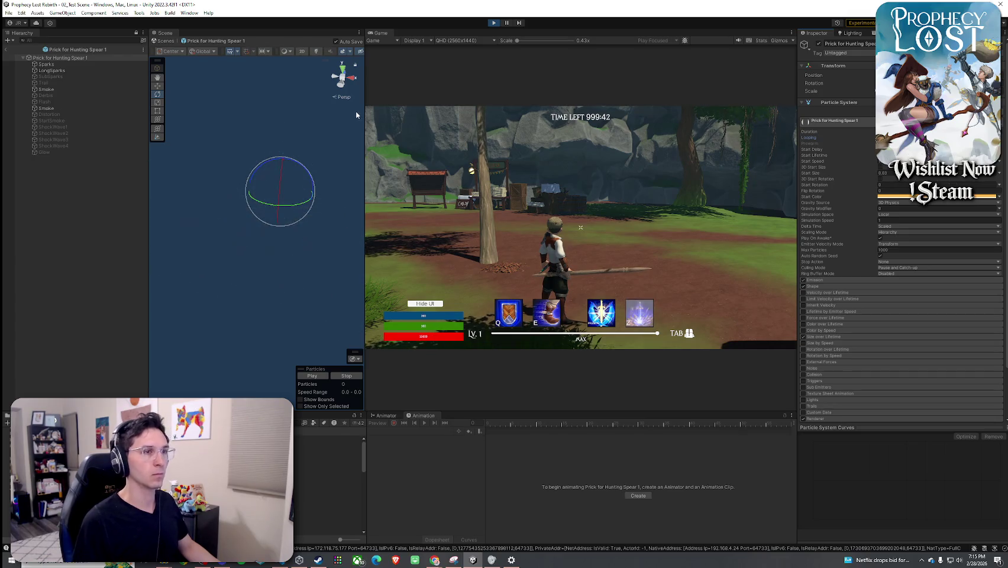
left_click(48, 152, "shift")
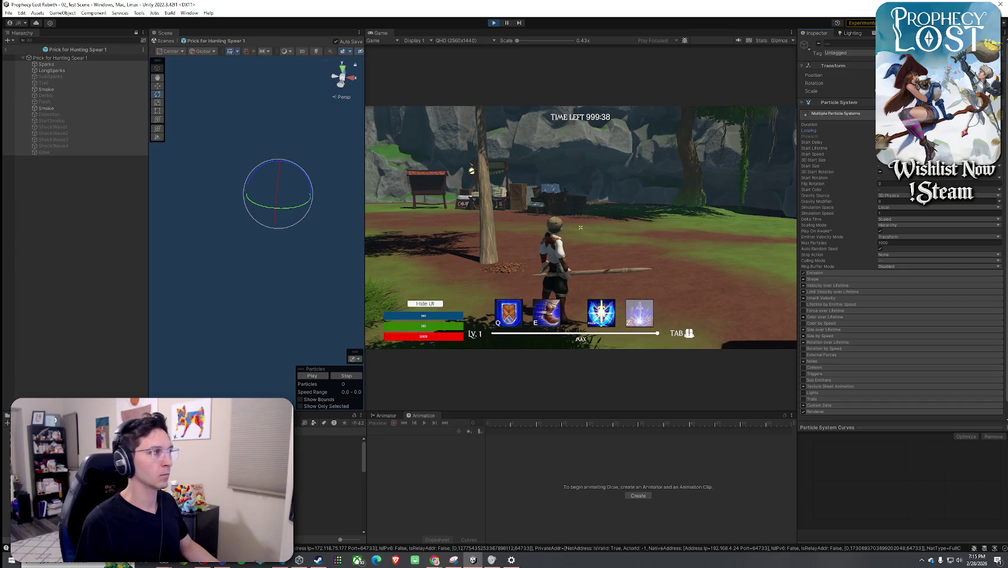
left_click(52, 66)
key("Down")
key("Down")
key("Down")
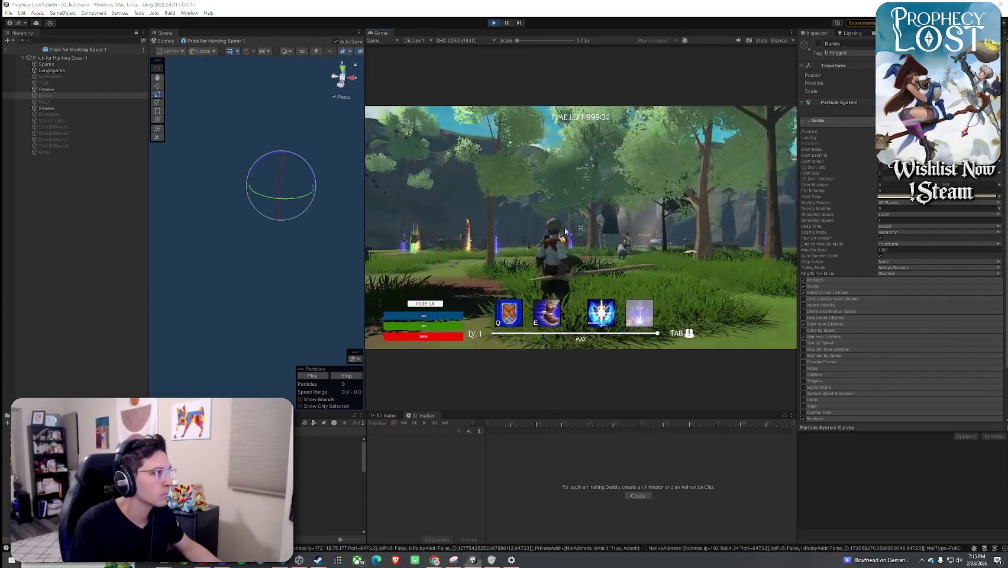
key("super")
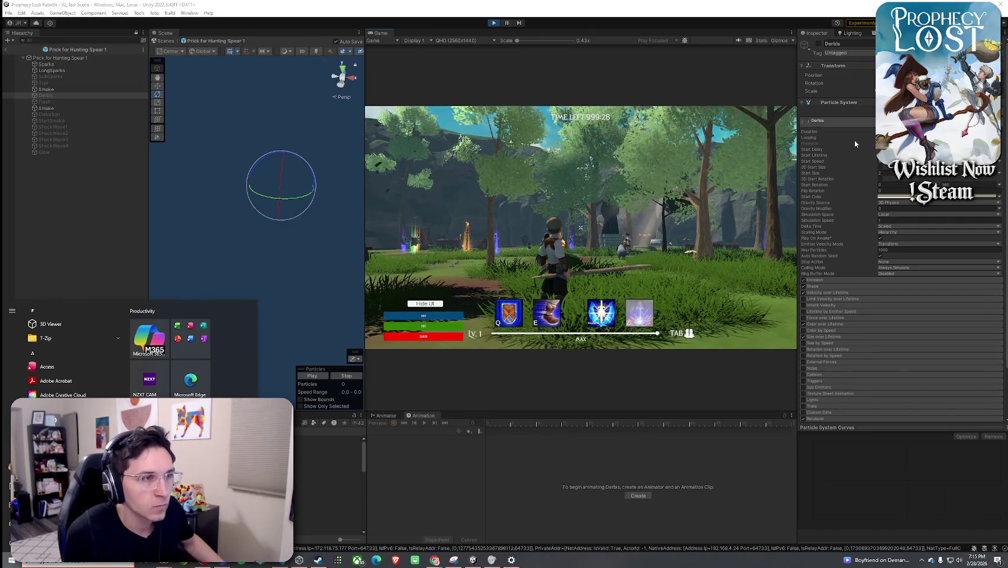
left_click(102, 59)
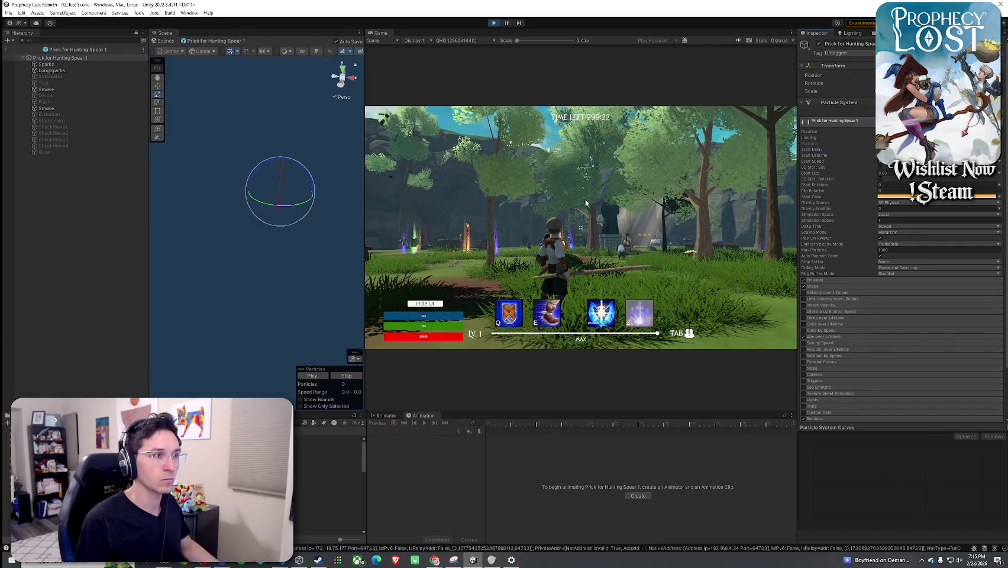
left_click(586, 203)
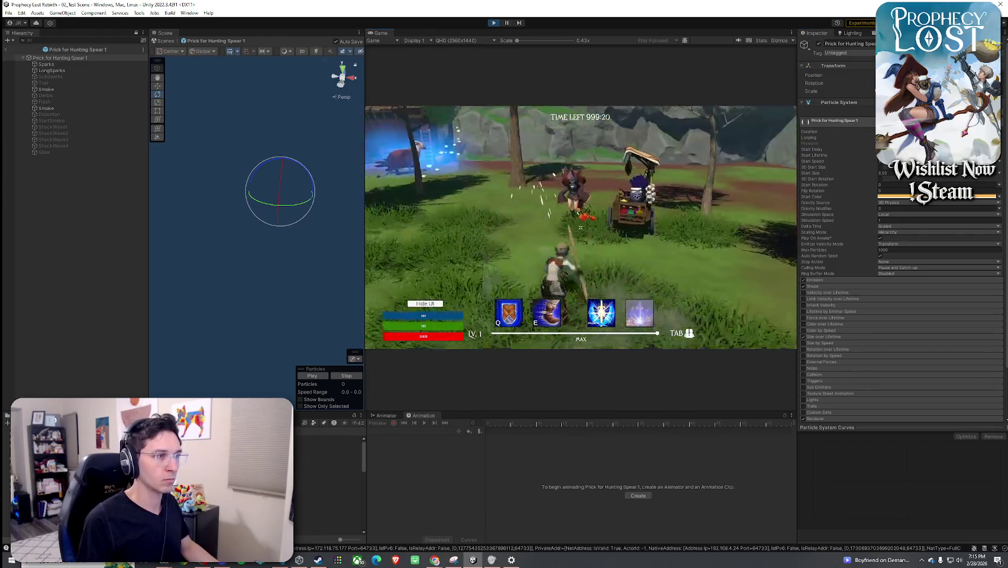
key("w")
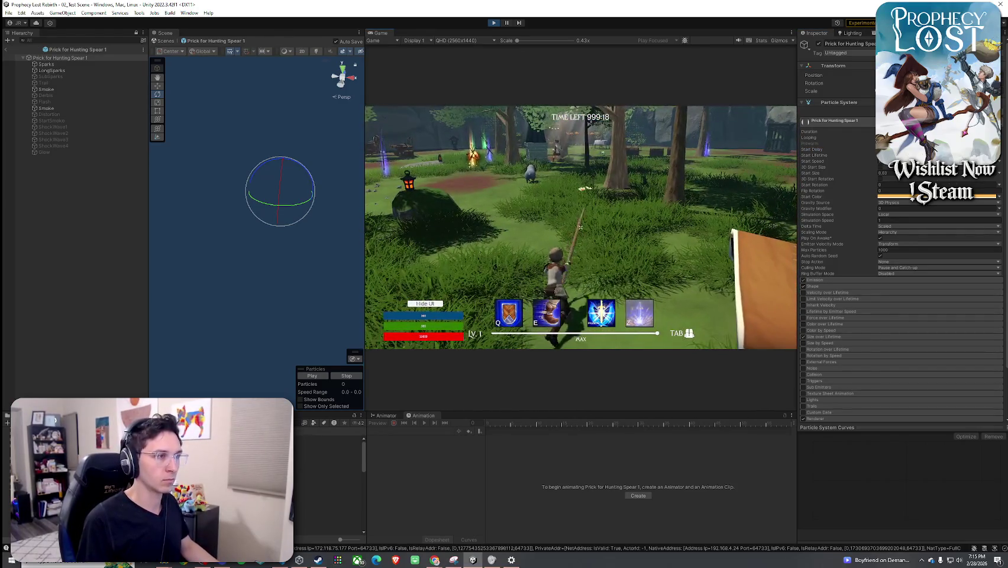
key("w")
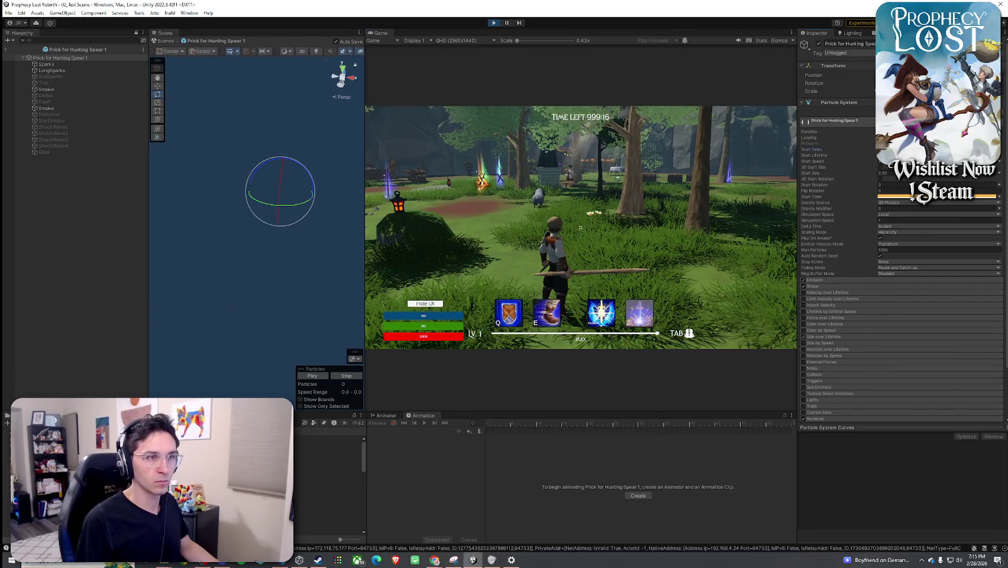
left_click(651, 226)
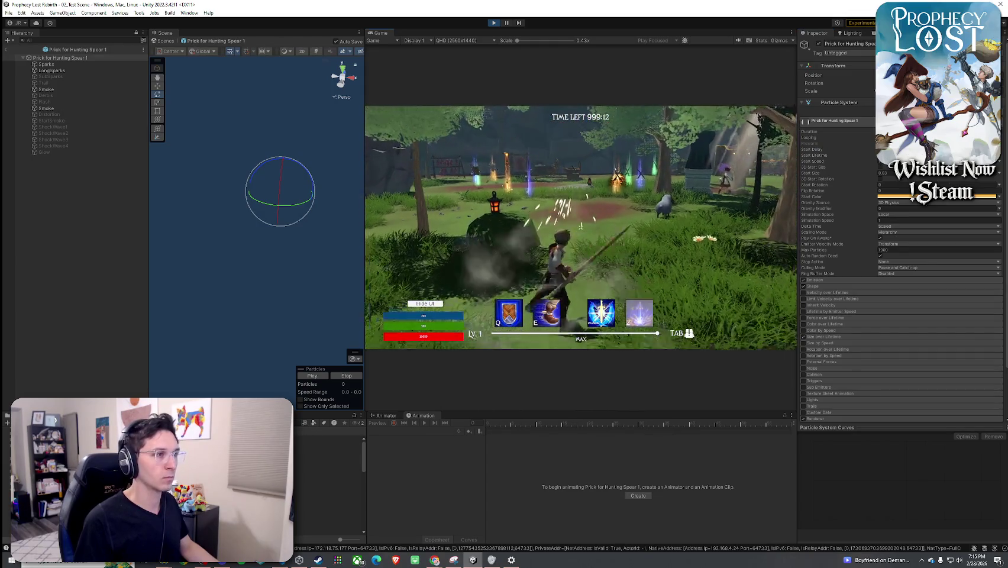
left_click(317, 375)
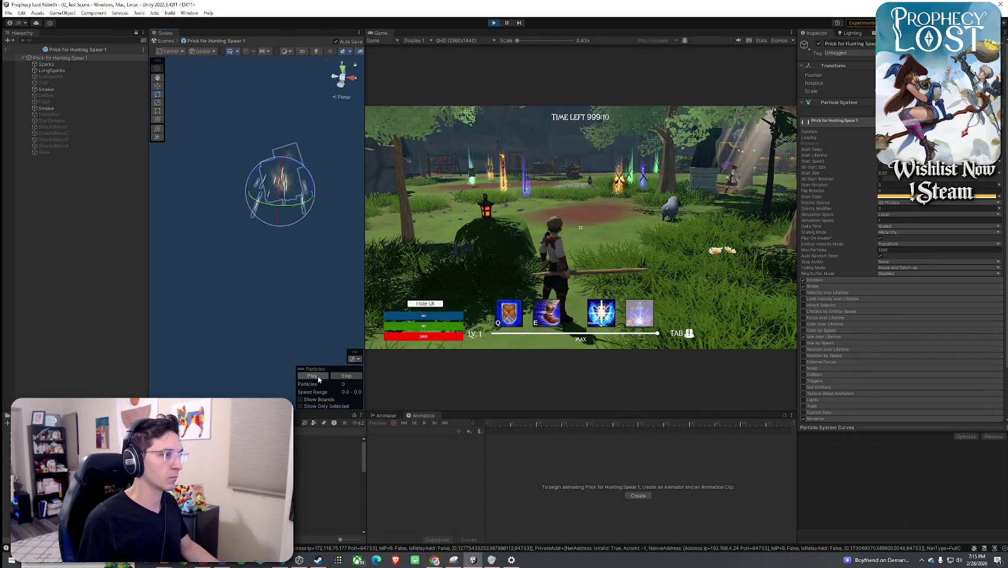
left_click(490, 288)
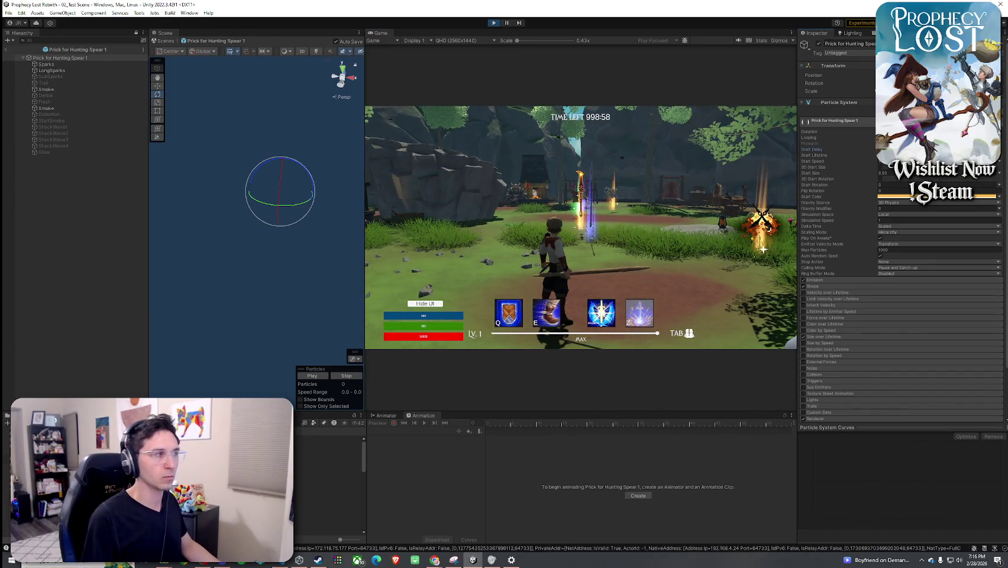
left_click(78, 64)
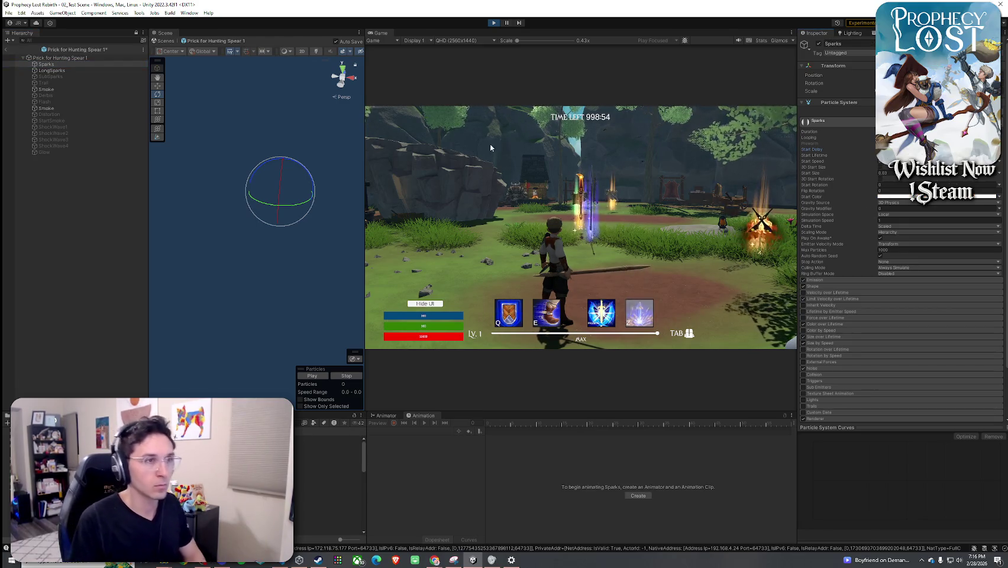
- Inspect the LongSparks and both Smoke layers, then run the character toward the glowing spear
left_click(97, 71)
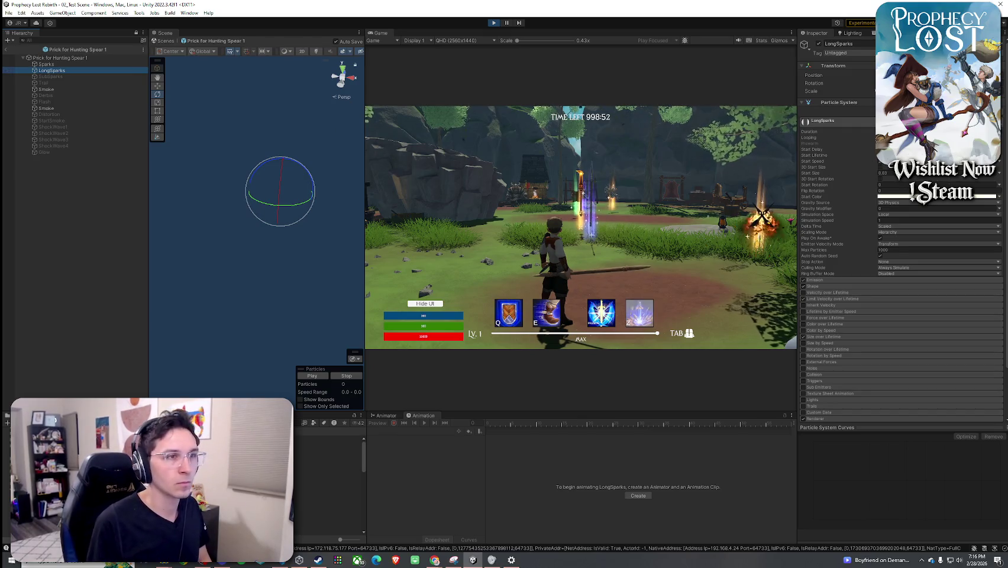
left_click(59, 89)
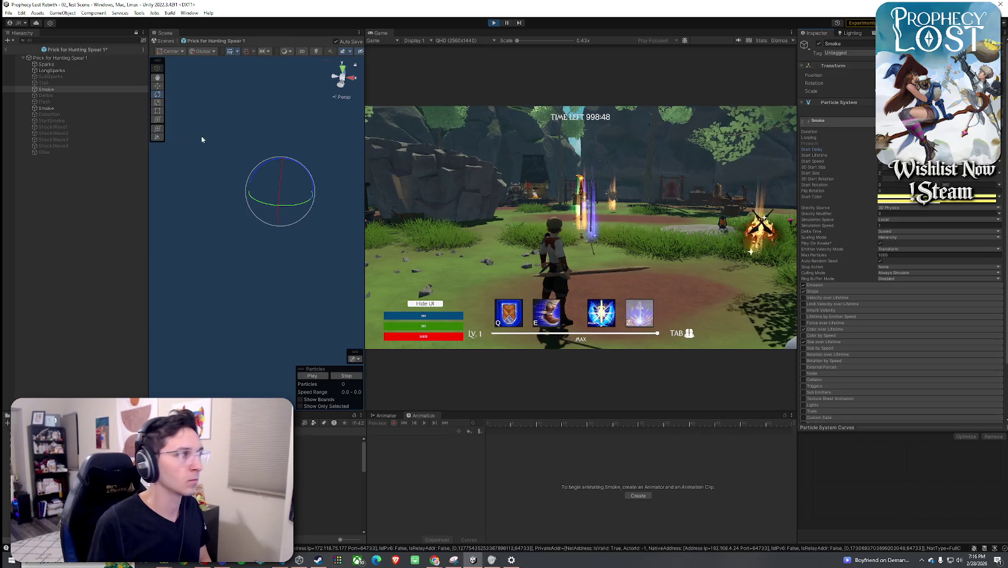
left_click(59, 109)
left_click(599, 140)
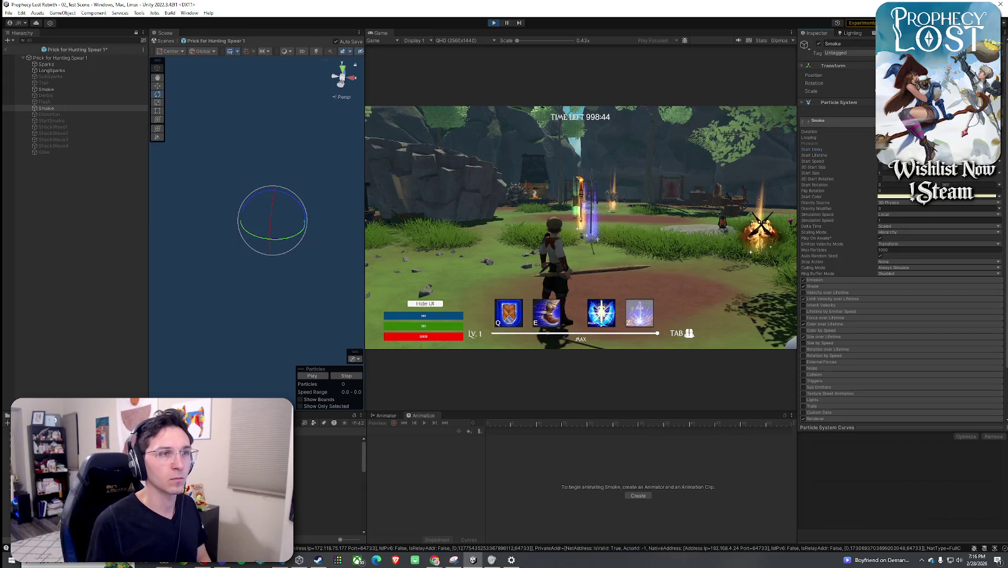
key("w")
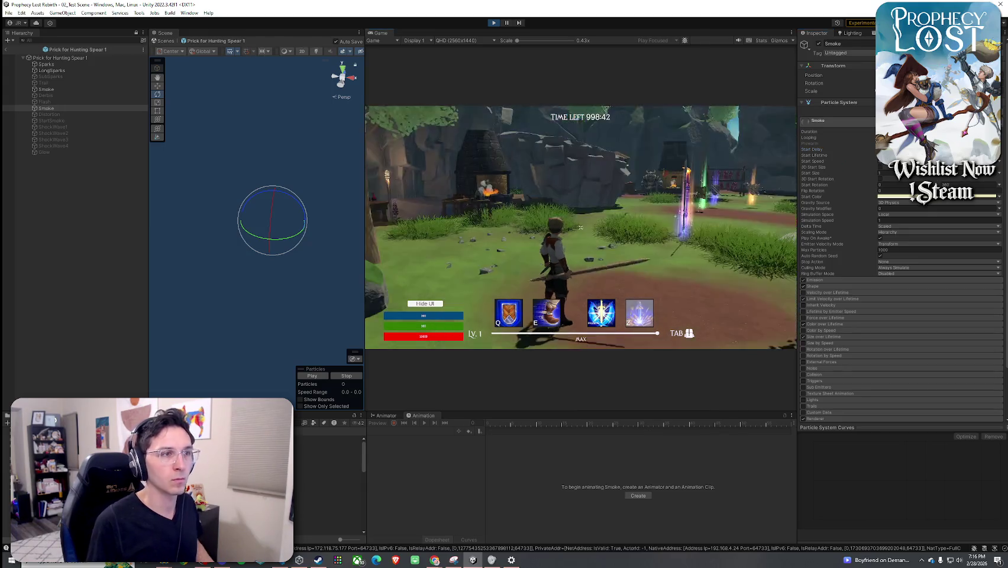
key("w")
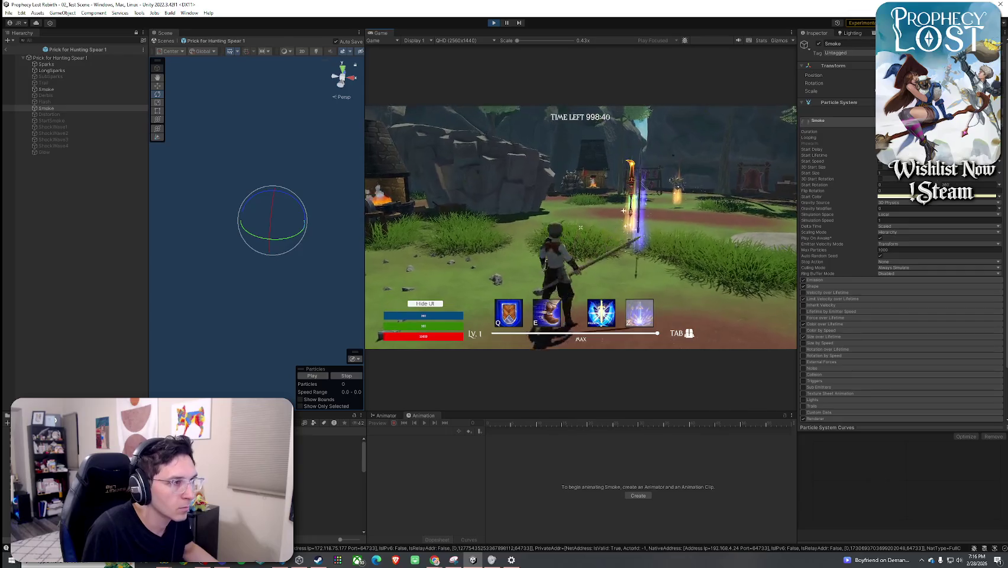
key("w")
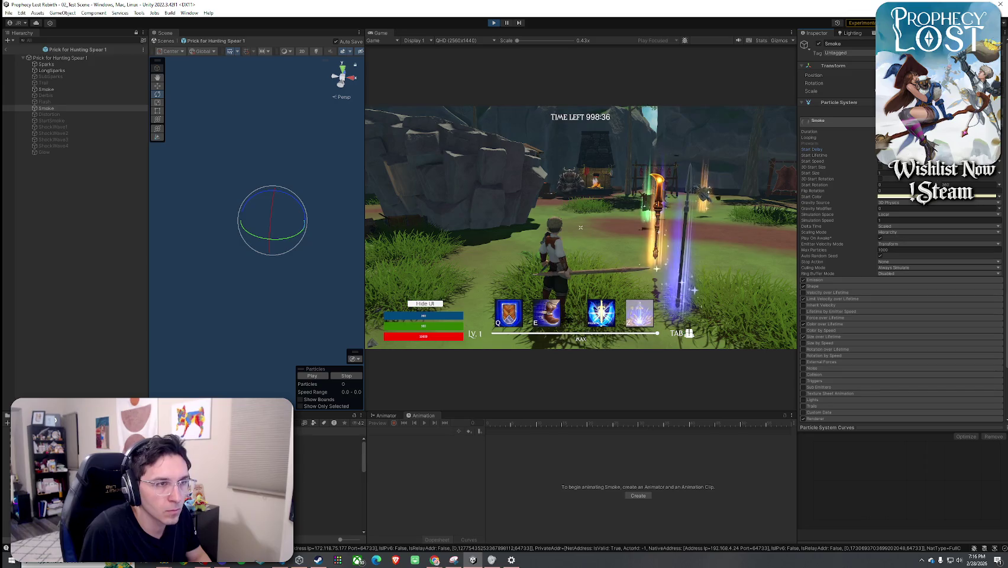
key("w")
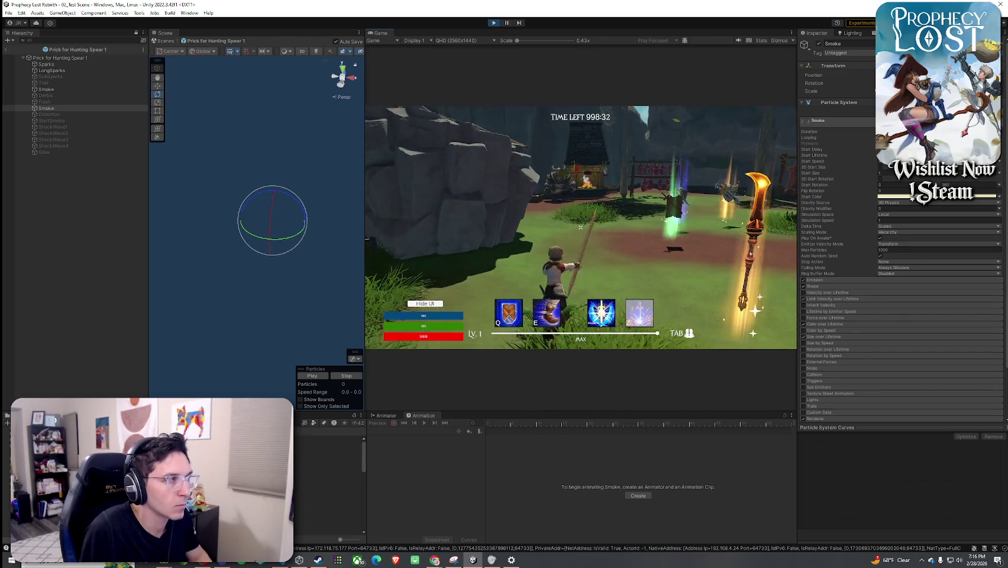
- Check the first Smoke layer's Start Delay and the second Smoke layer between runs in the game
left_click(46, 88)
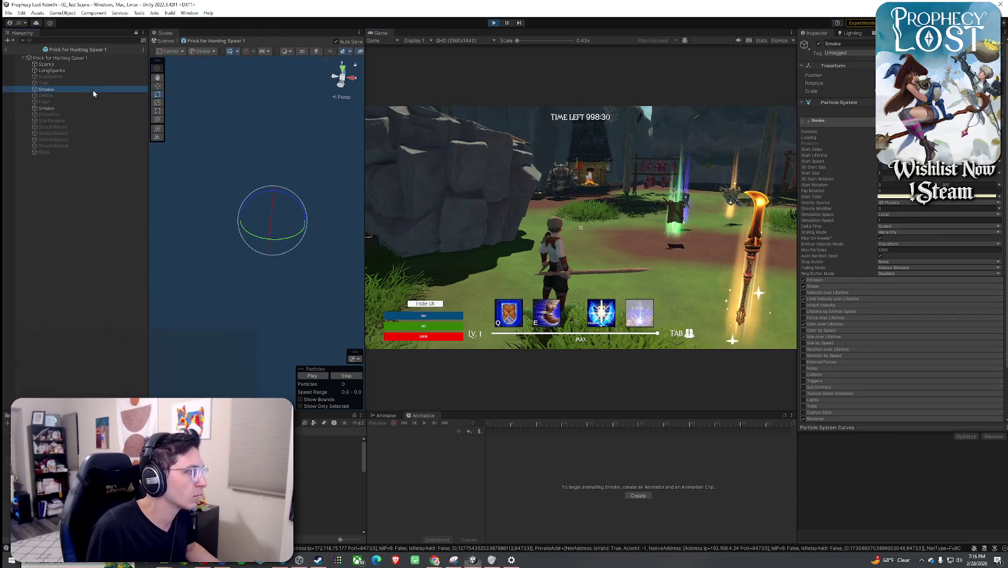
left_click(882, 149)
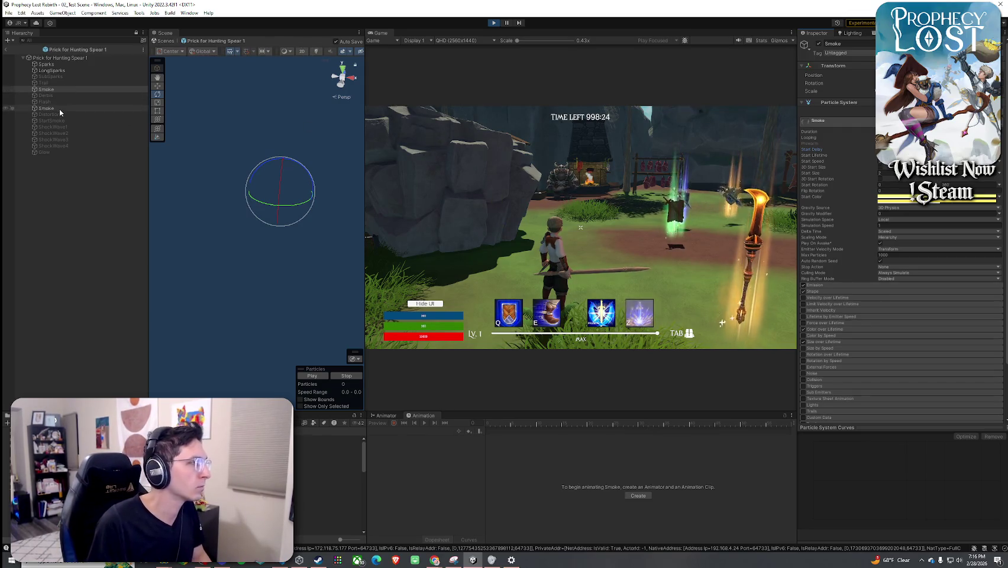
left_click(581, 228)
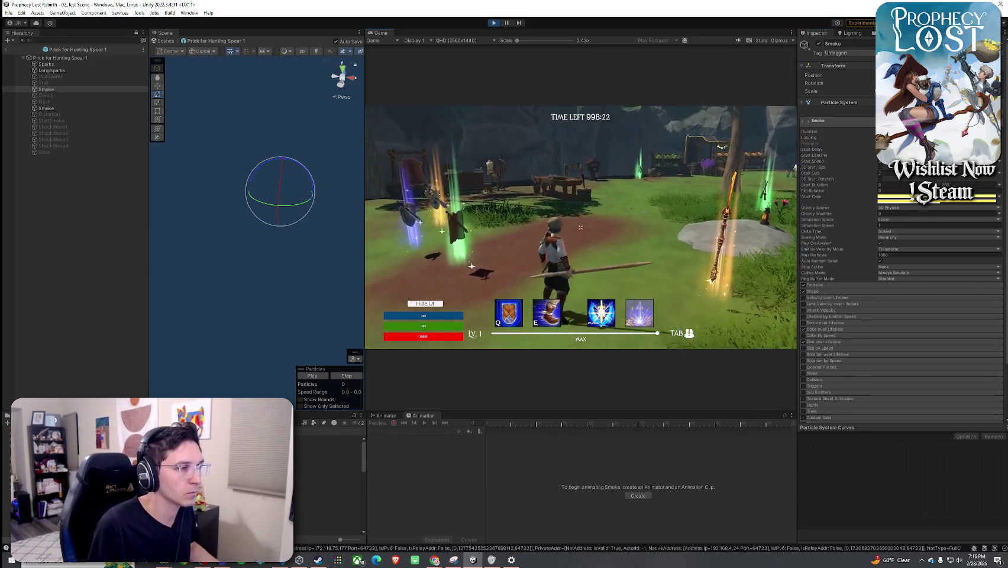
key("w")
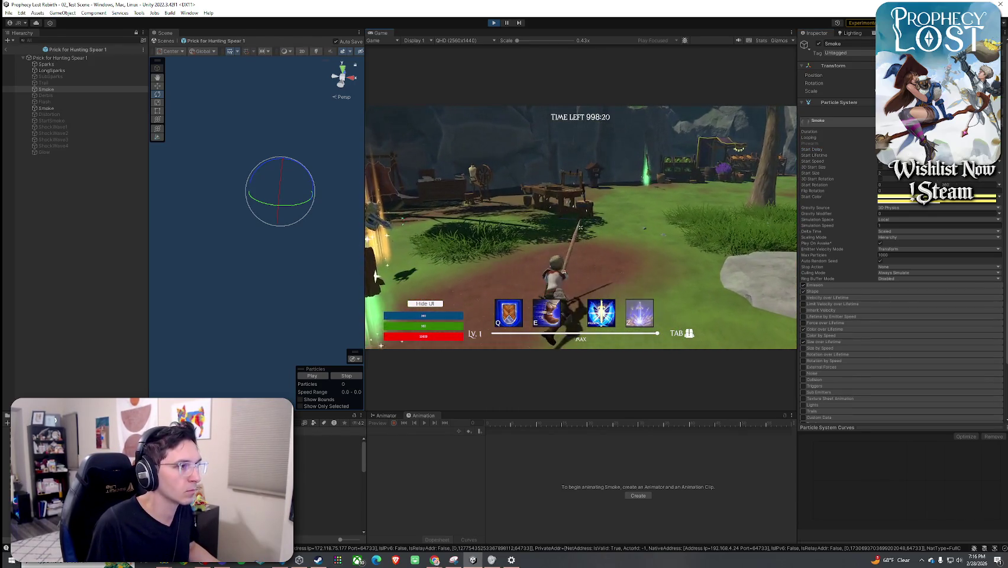
key("super")
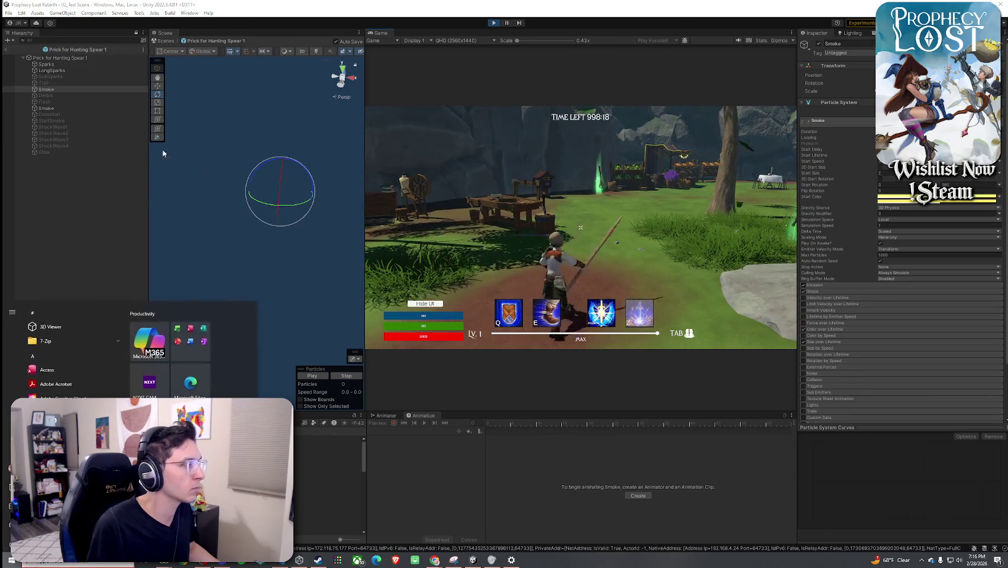
left_click(46, 108)
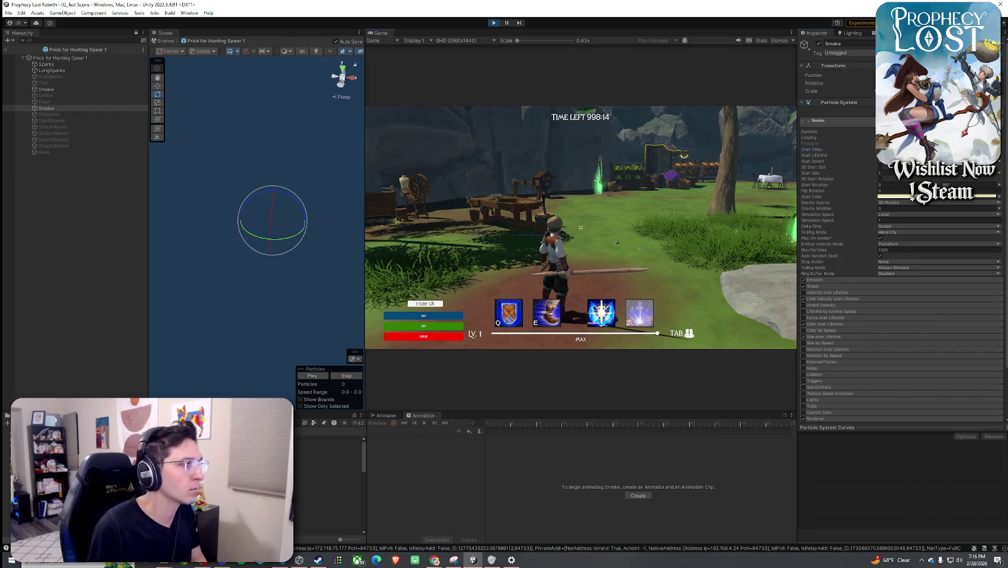
key("w")
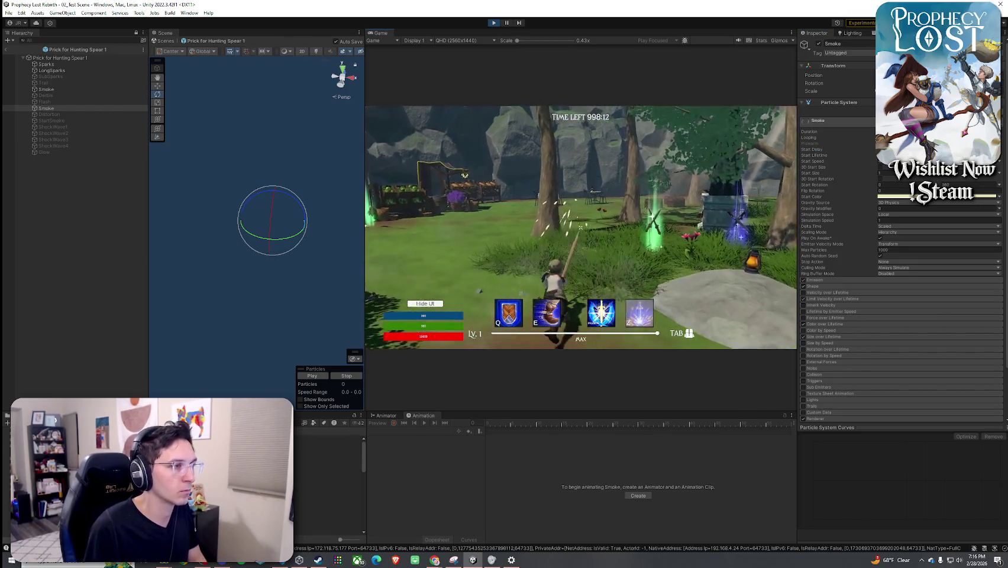
key("super")
- Preview the Smoke burst, review both Smoke emitters, move the character, then select LongSparks
left_click(81, 110)
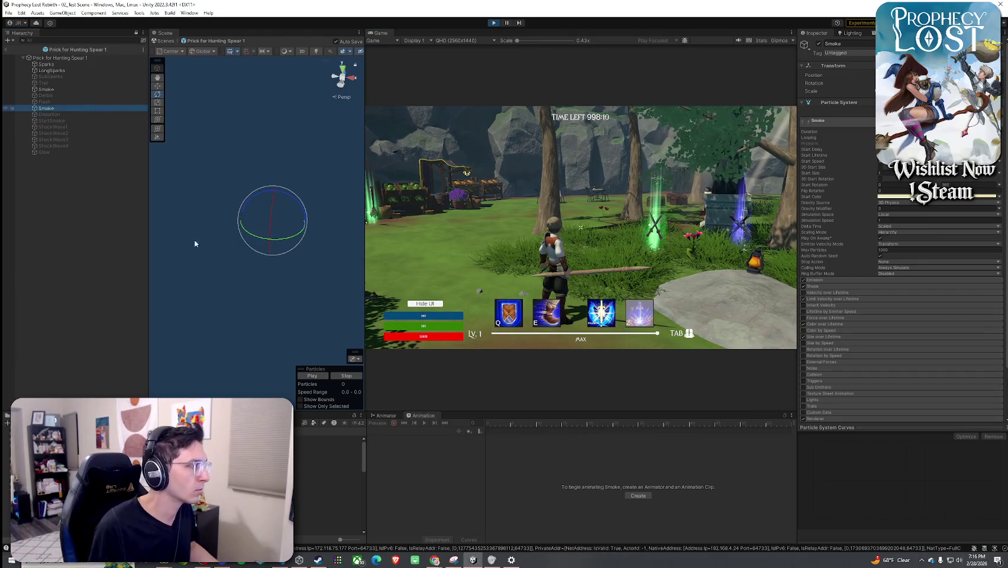
left_click(317, 378)
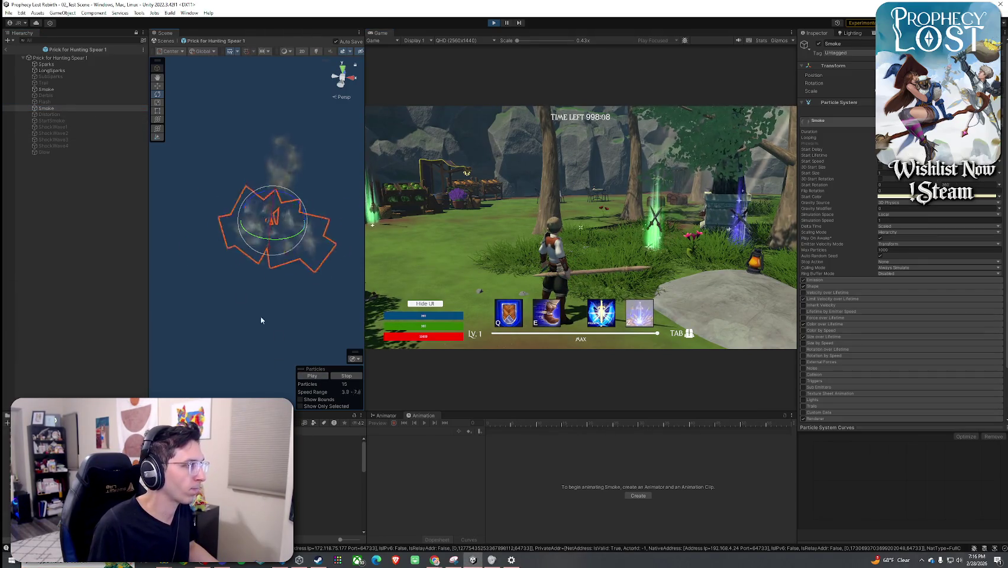
left_click(66, 90)
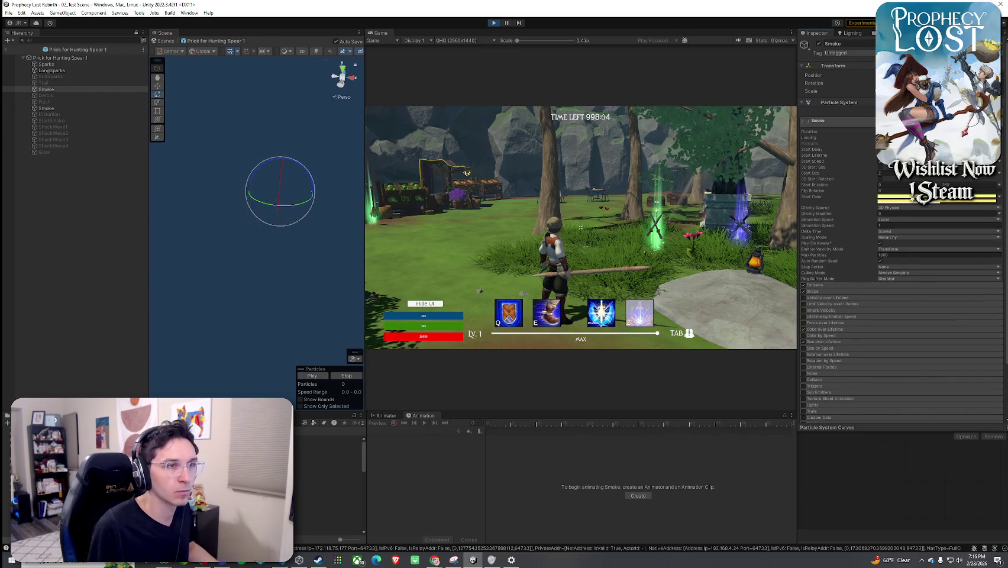
left_click(67, 108)
left_click(580, 228)
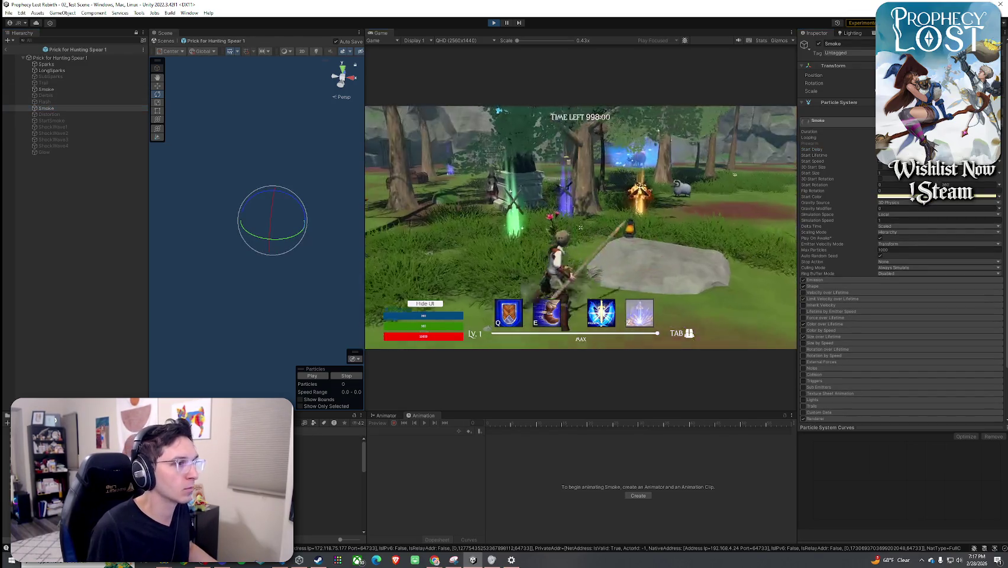
key("w")
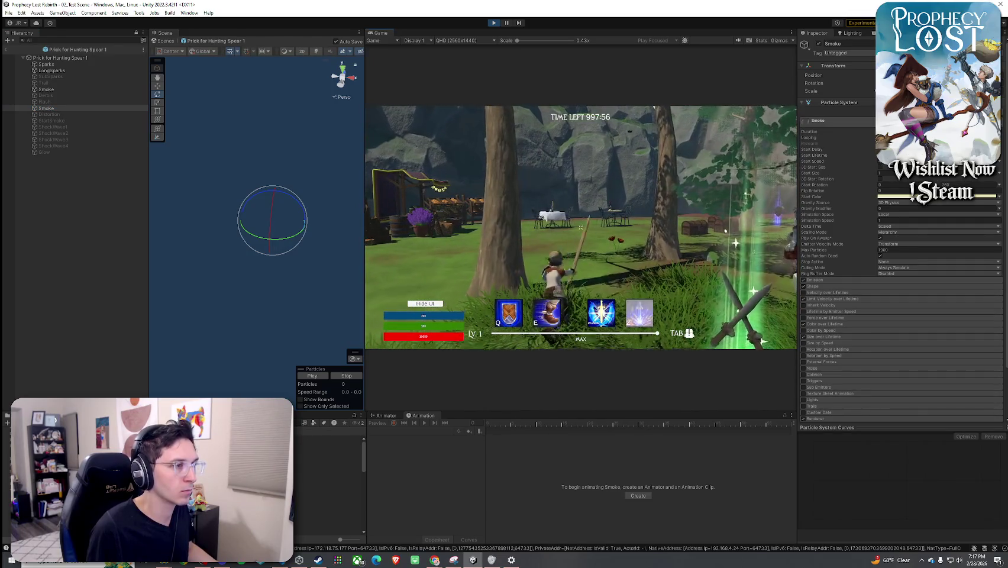
key("super")
left_click(73, 70)
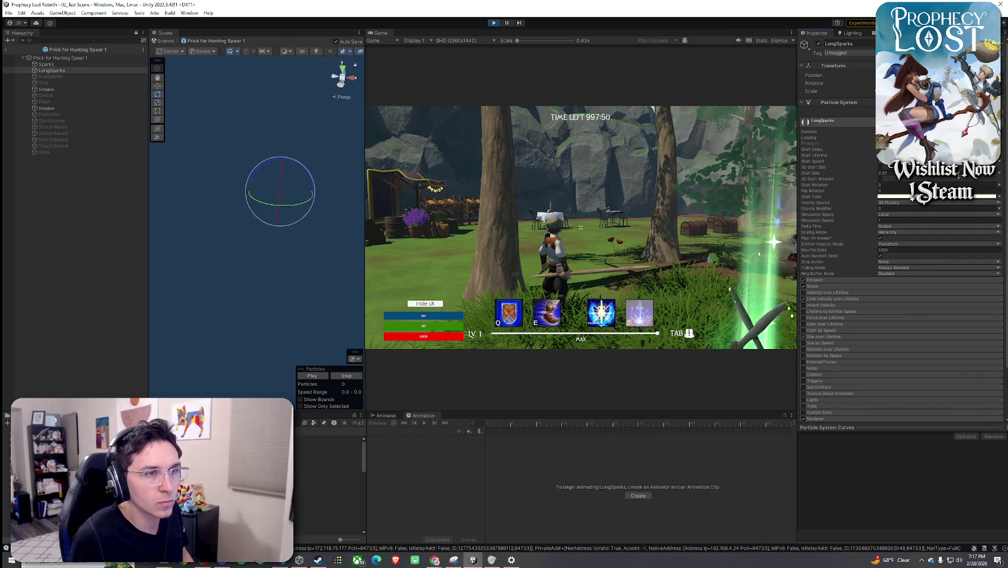
- Test-swing the spear and expand the LongSparks Emission and Shape modules
key("w")
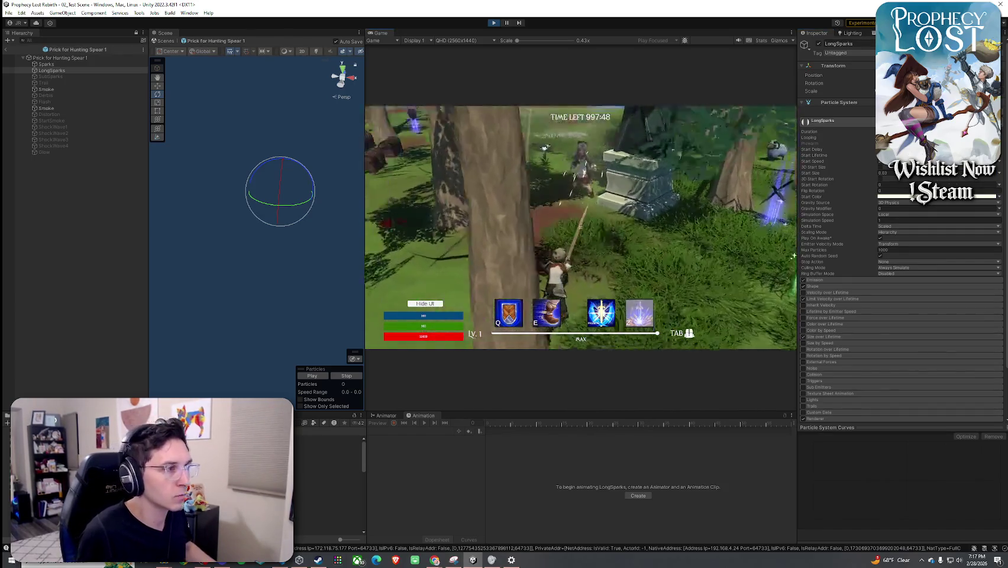
left_click(580, 227)
key("super")
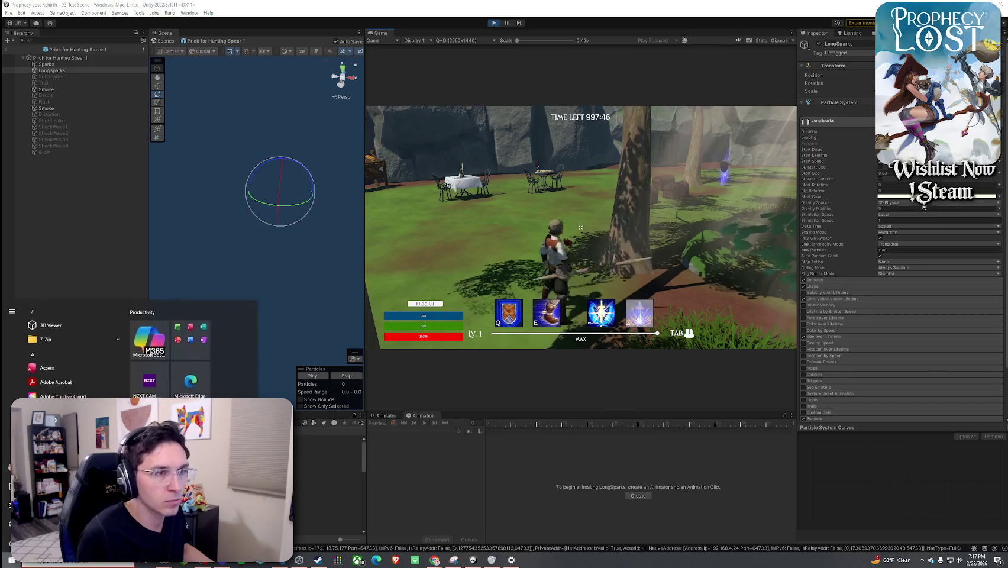
left_click(832, 281)
scroll(830, 308, "down", 2)
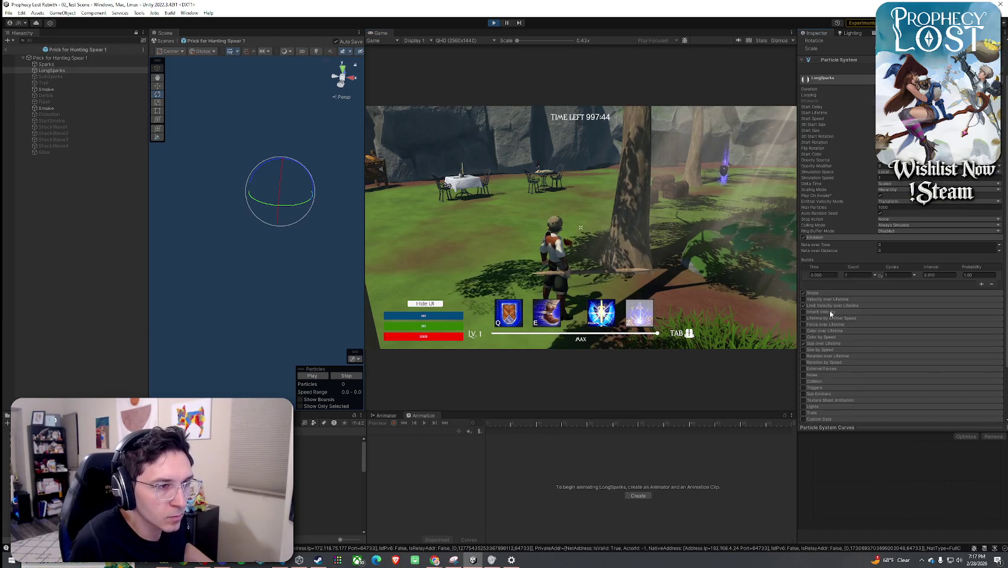
left_click(850, 293)
scroll(840, 273, "down", 3)
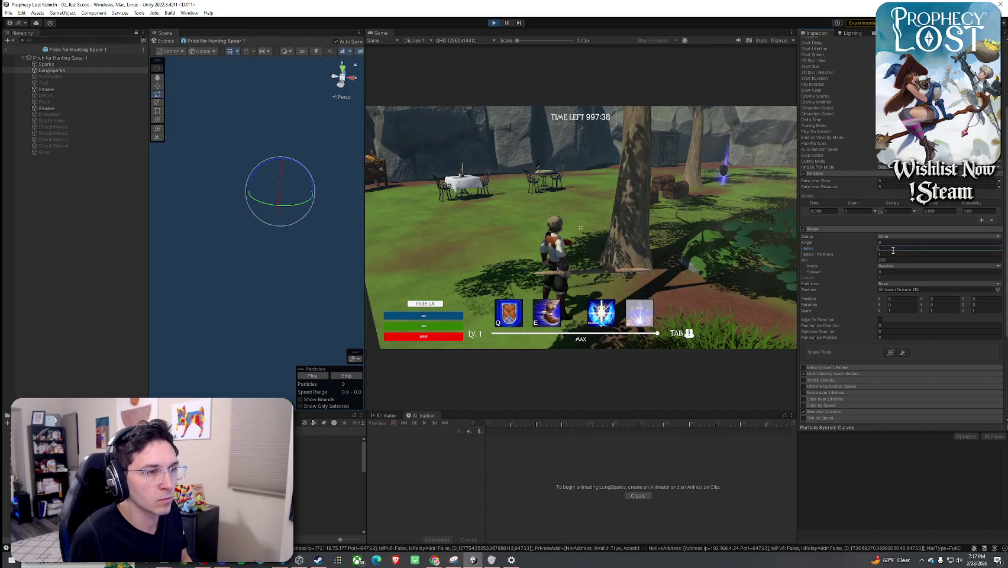
left_click(580, 227)
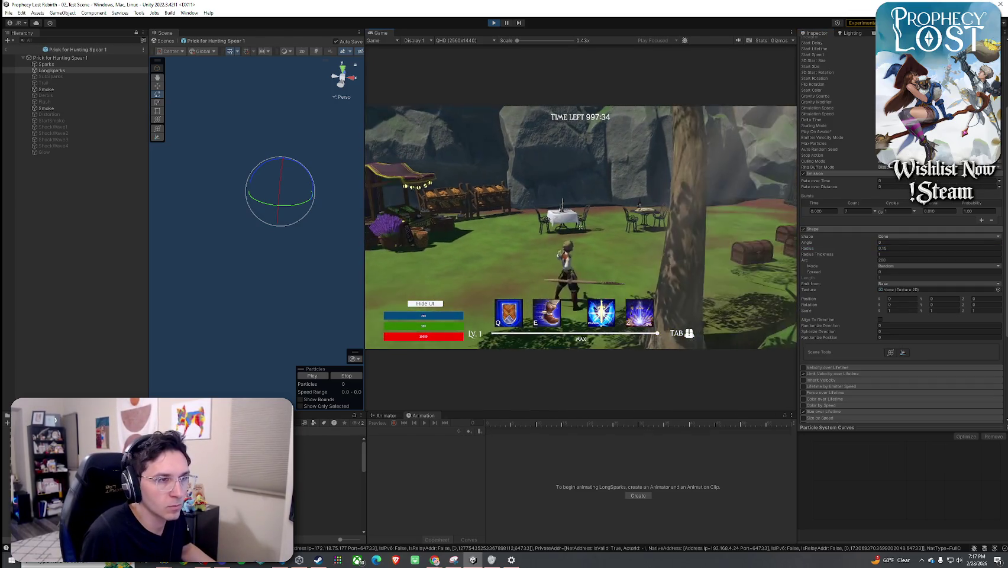
left_click(580, 228)
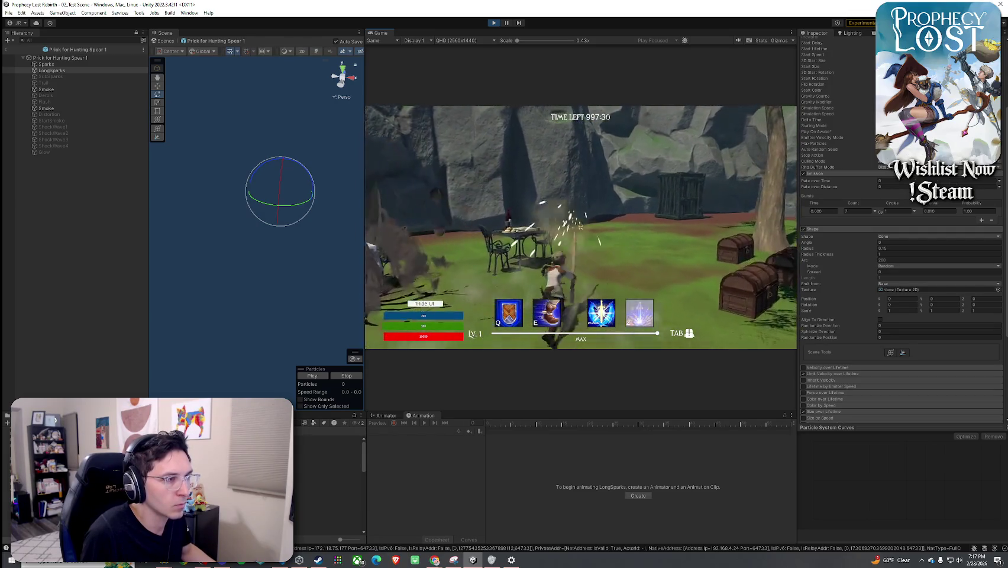
key("super")
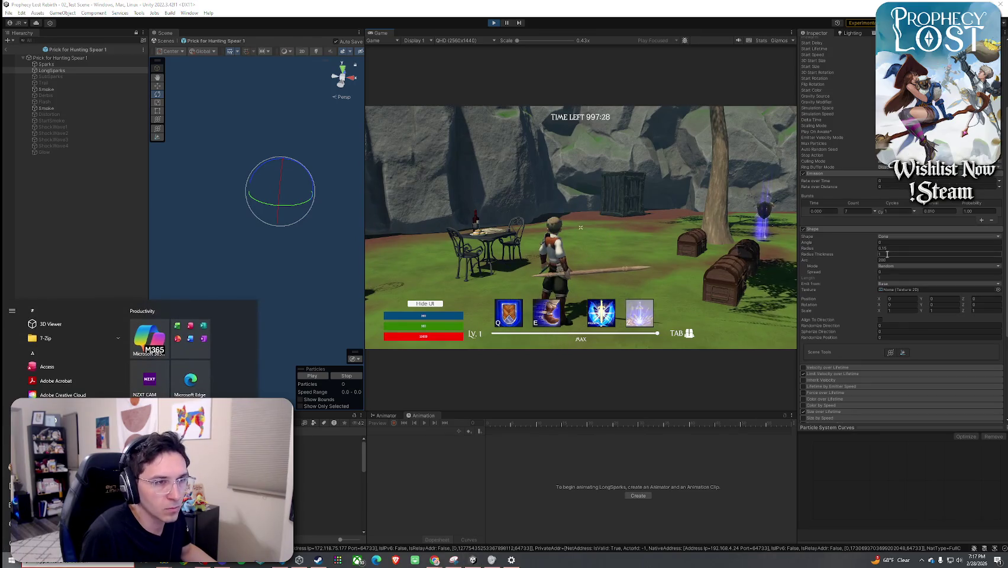
- Set the LongSparks cone Radius Thickness to 0.5 and Arc to 20, then replay the preview
left_click(889, 254)
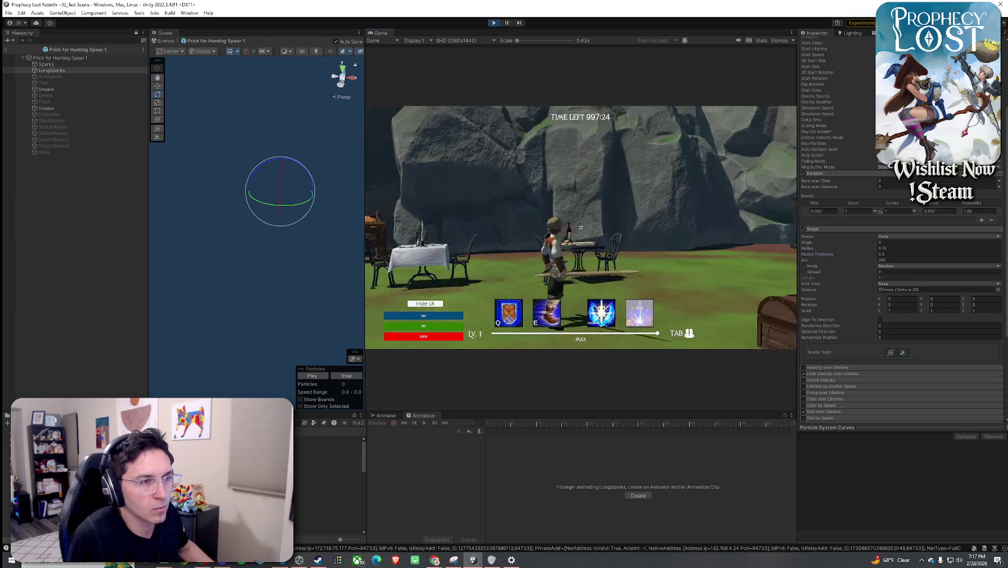
key("super")
left_click(895, 260)
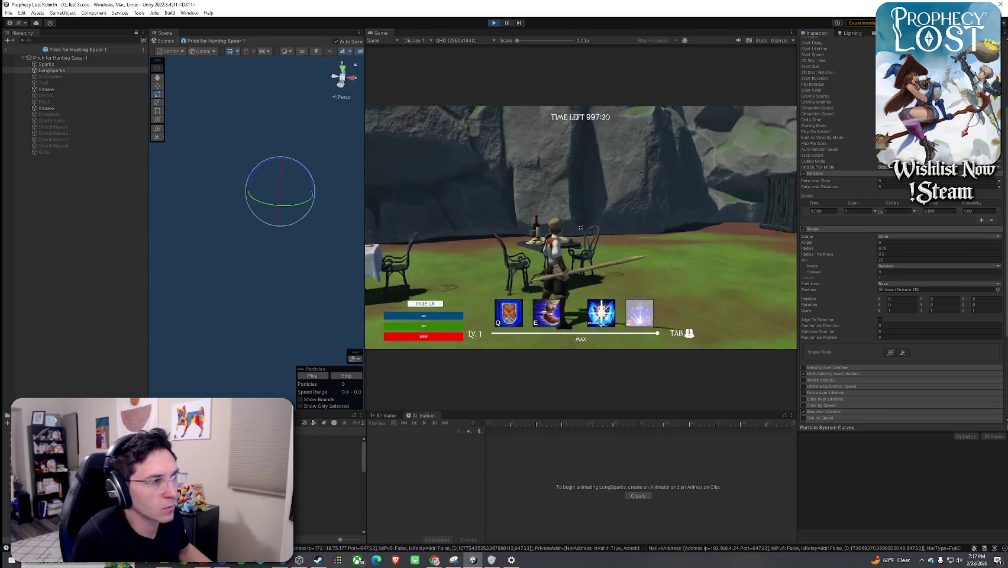
key("super")
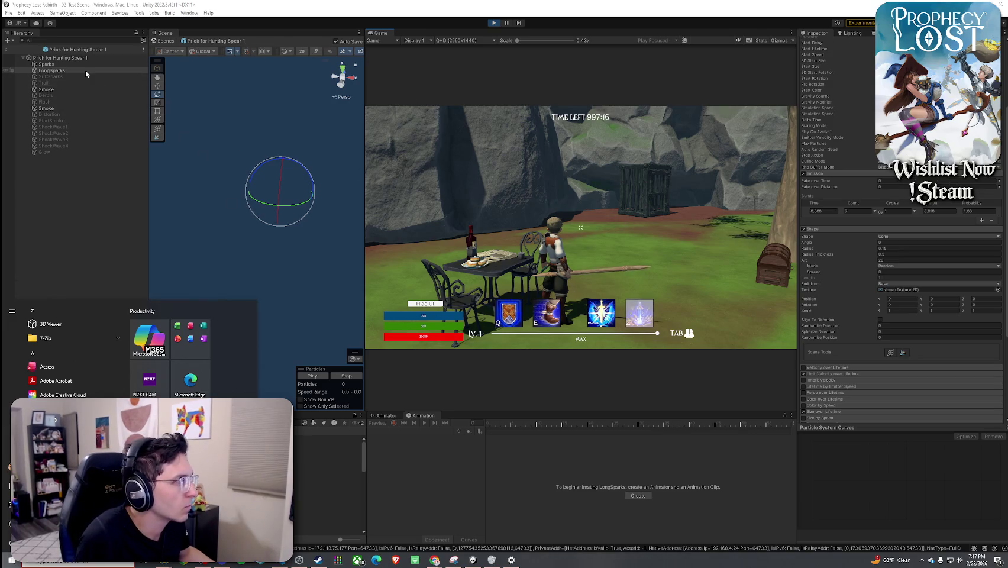
key("Escape")
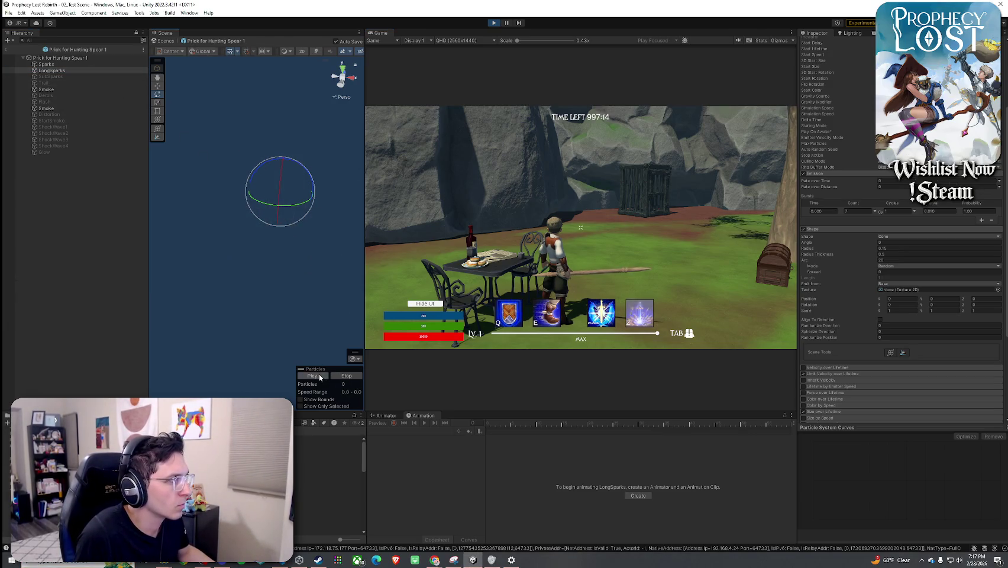
left_click_drag(308, 318, 230, 319)
left_click(315, 377)
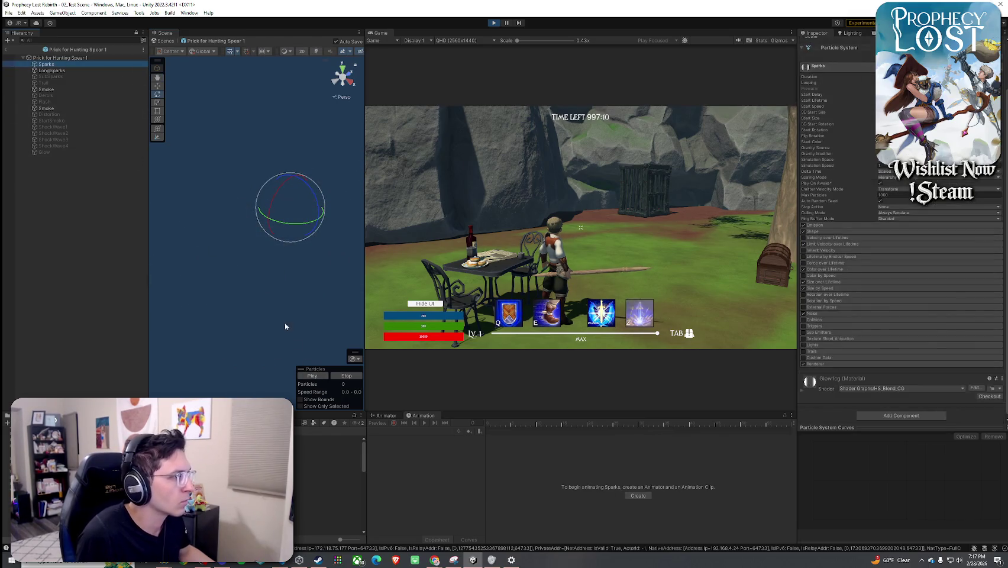
- Set the Sparks emission burst count to 10 and the cone Radius to 0.2
left_click(315, 376)
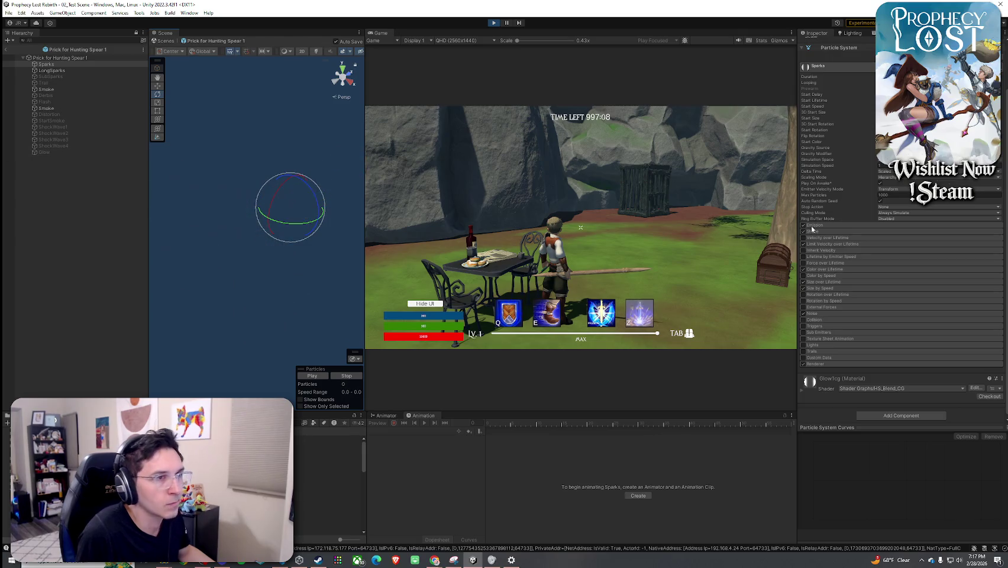
scroll(835, 190, "up", 2)
left_click(845, 281)
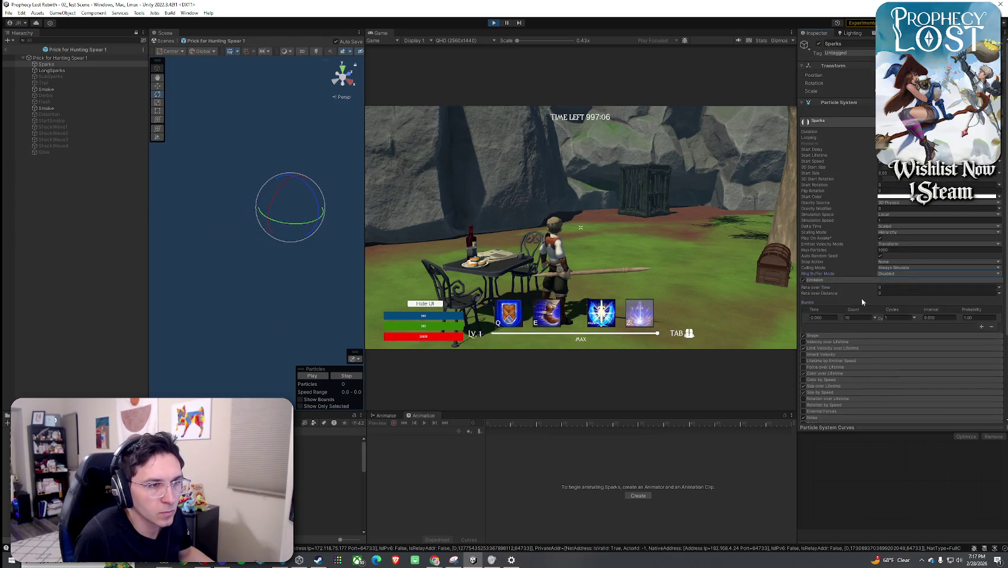
type("10")
key("Return")
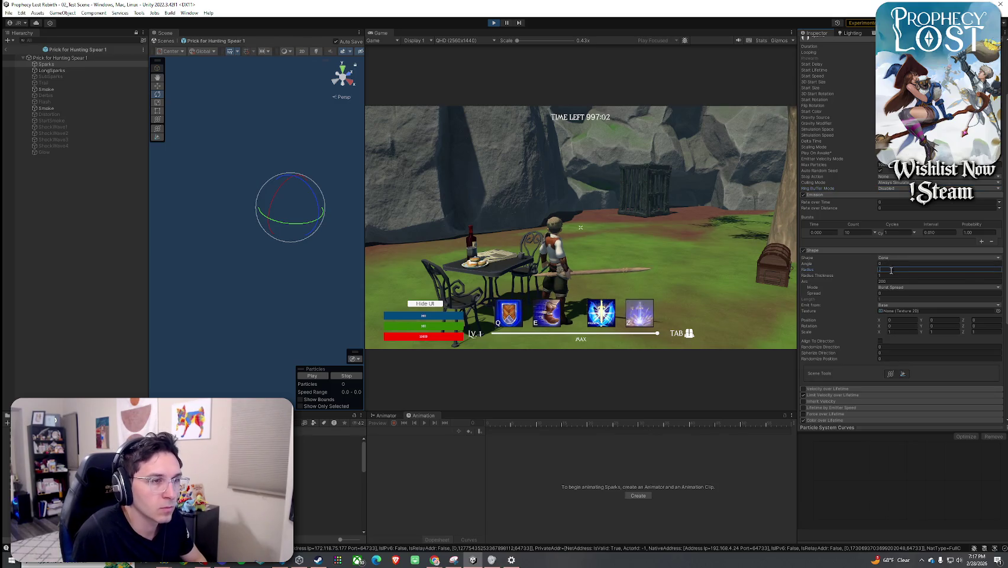
type("0.2")
left_click(581, 227)
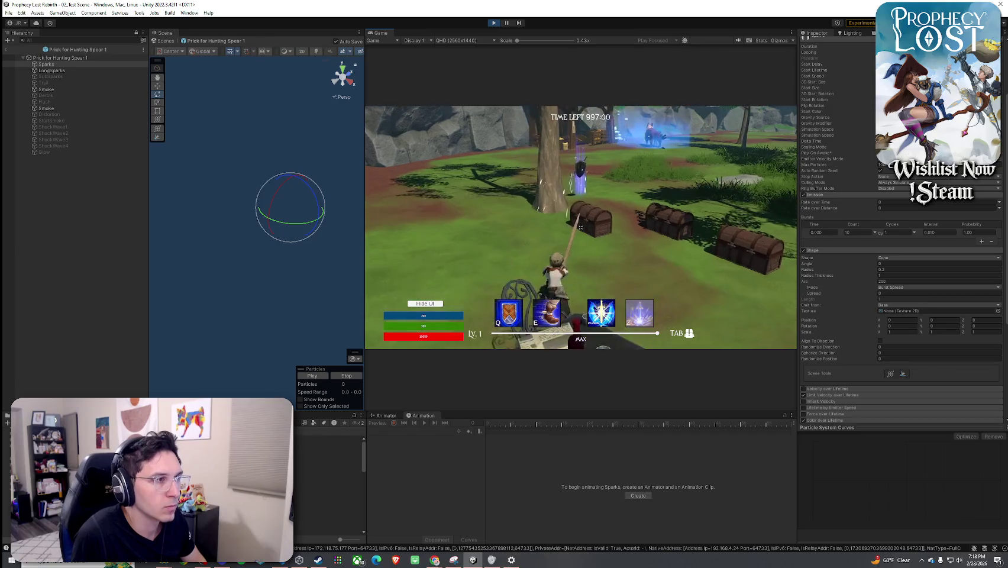
- Set the Sparks cone Arc to 20 and run the character to test it
key("super")
left_click(898, 282)
type("20")
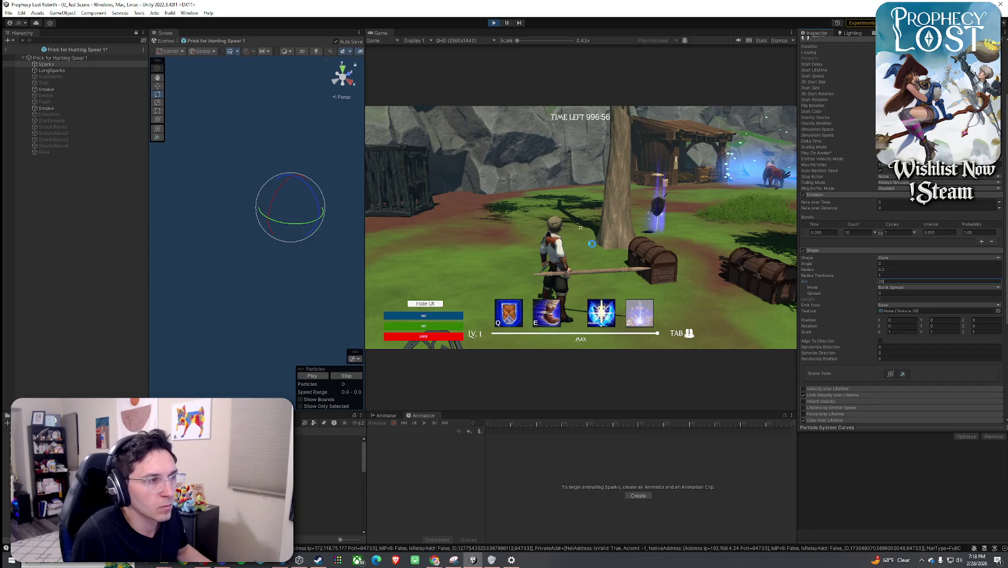
left_click(592, 244)
key("w")
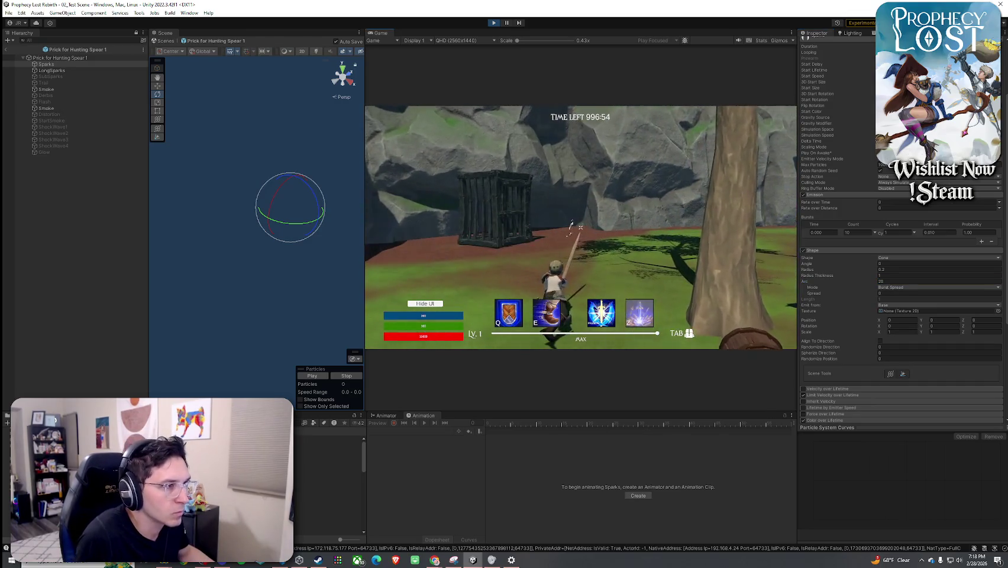
key("w")
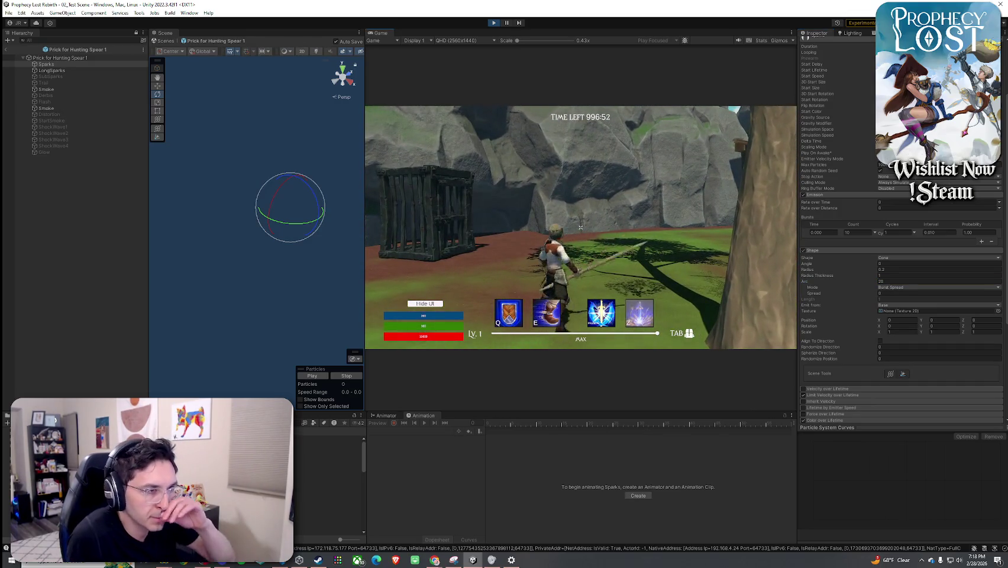
key("super")
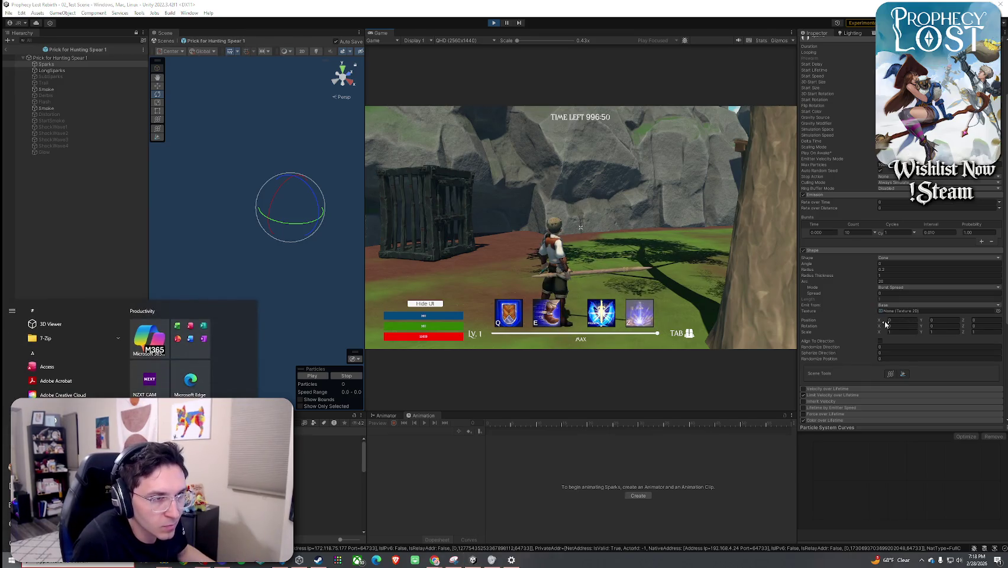
- Set the Sparks Shape Position X to 0.5 and swing the spear to check the hit sparks
left_click(890, 323)
left_click(580, 227)
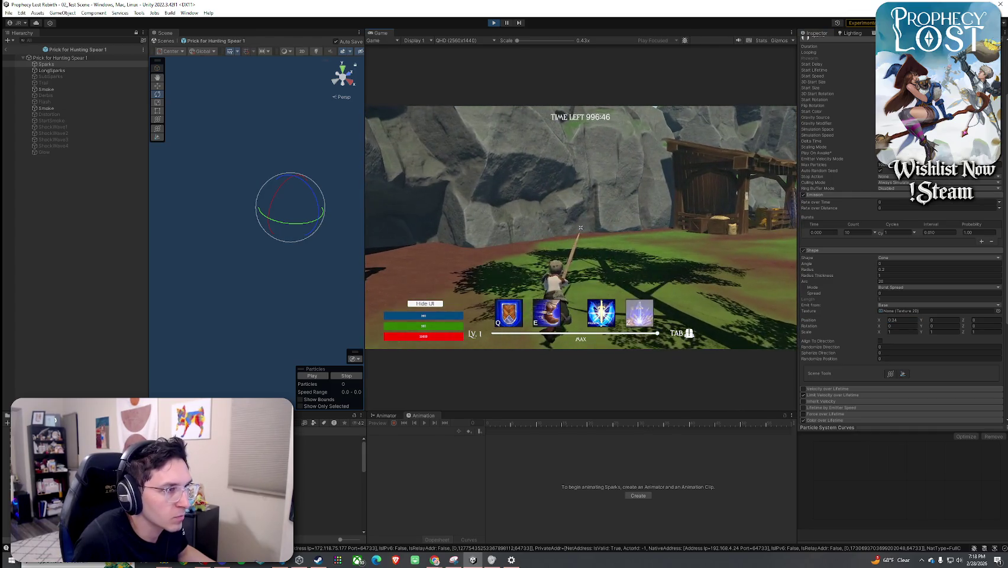
key("super")
left_click(905, 320)
key("BackSpace")
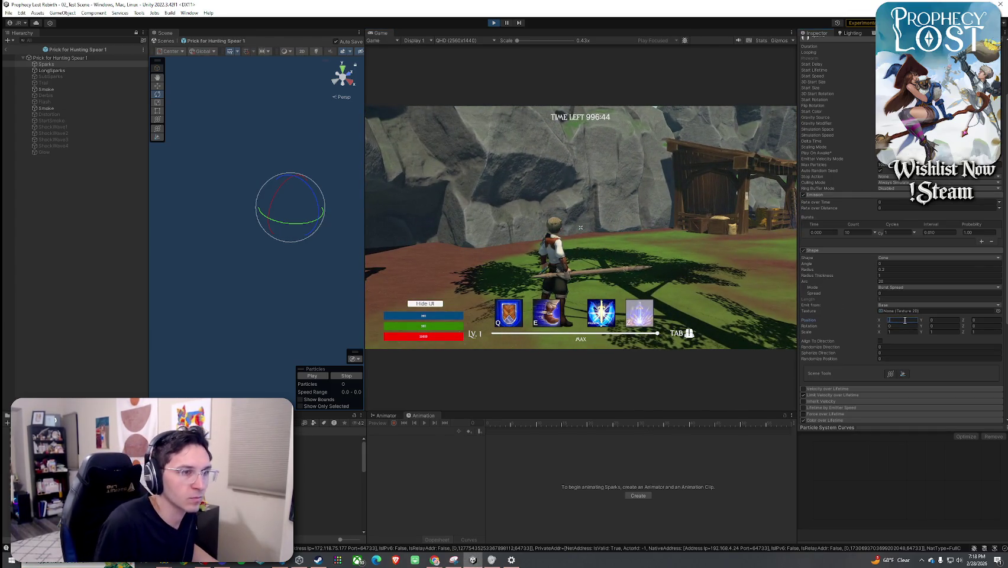
type("0.5")
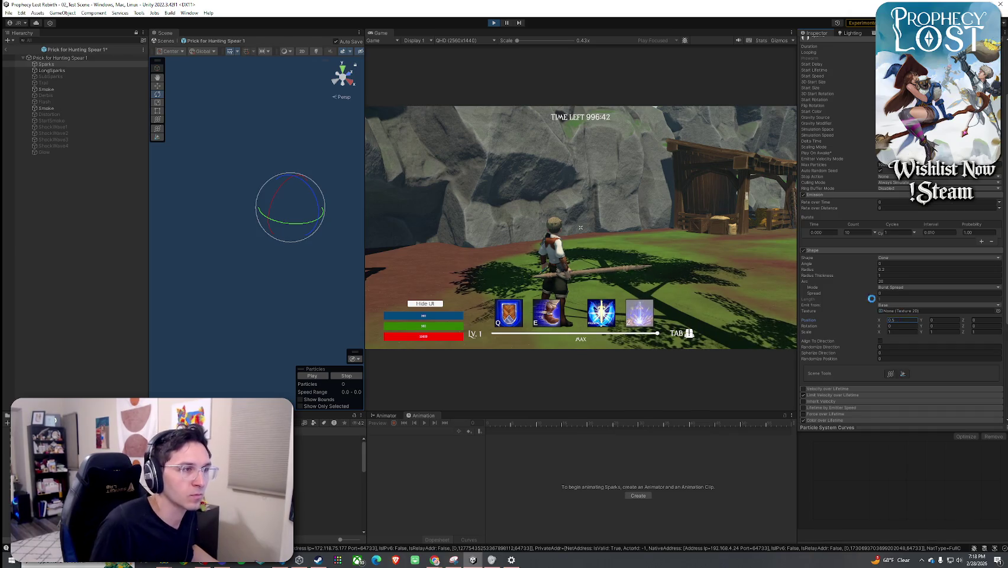
left_click(580, 228)
key("w")
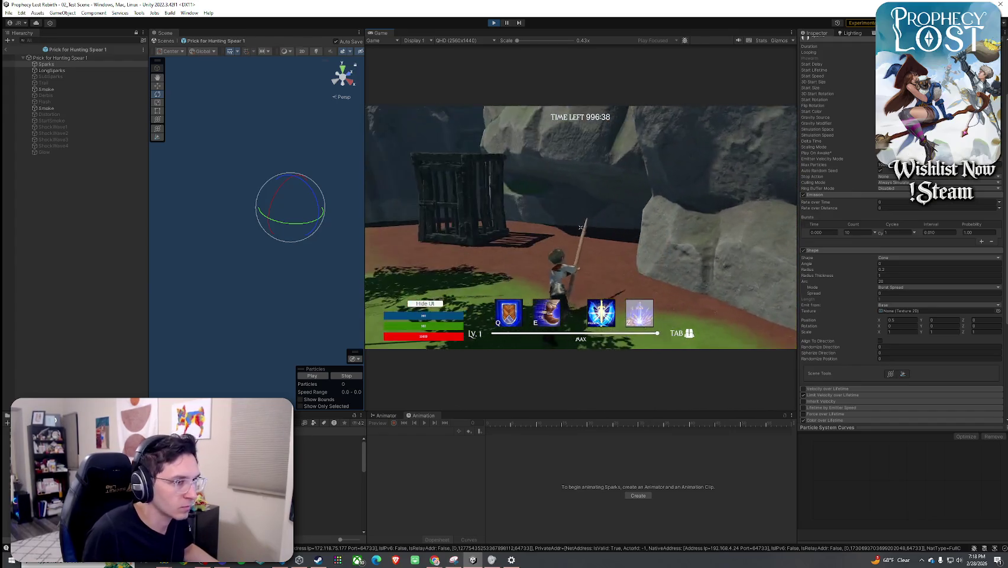
left_click(580, 227)
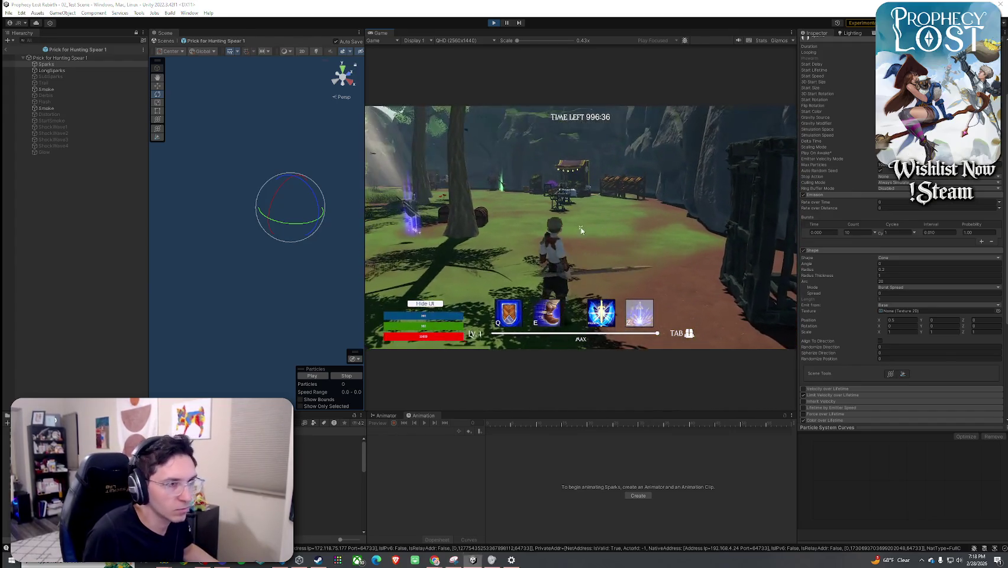
- Set the Shape Position Z offset to -0.66 and bring up the shape mode list
key("super")
left_click(965, 322)
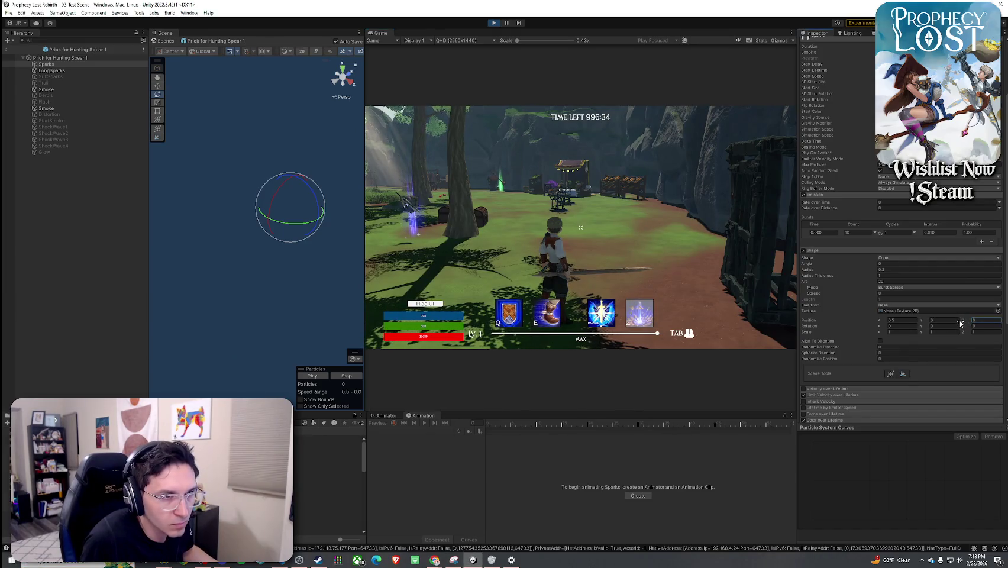
left_click(625, 278)
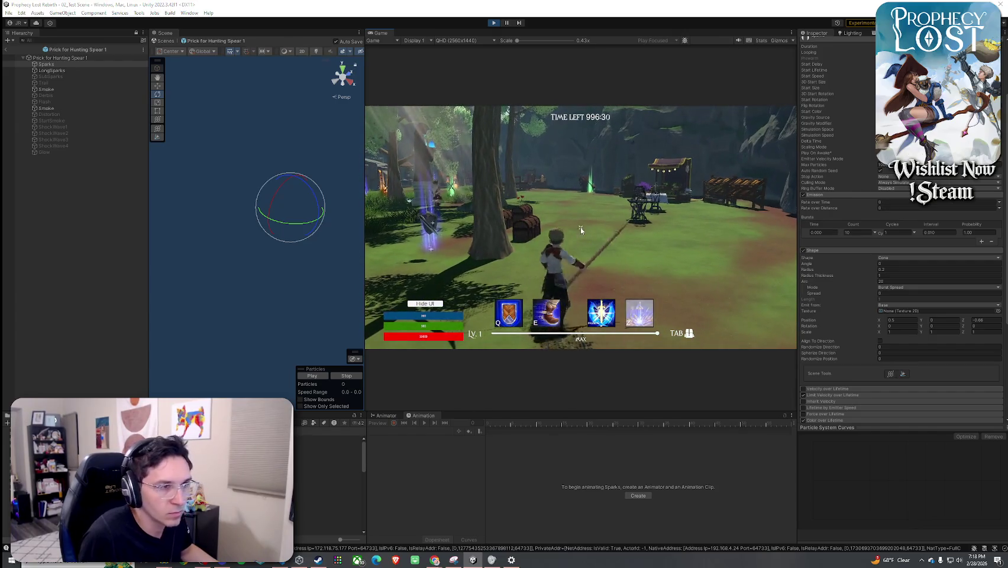
key("super")
left_click(895, 287)
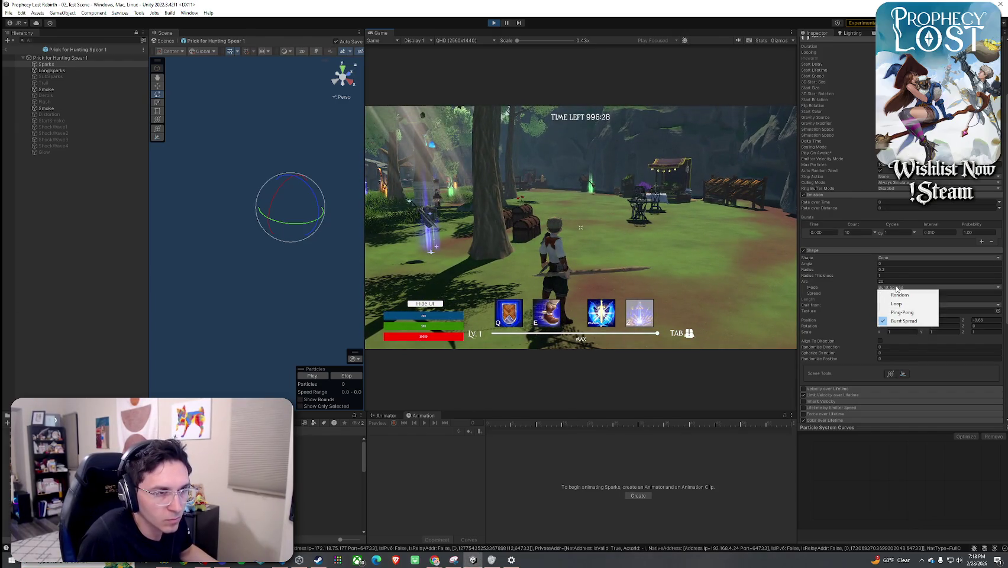
- Keep the Burst Spread mode, set Radius Thickness to 0.2 and run the character to test
left_click(885, 280)
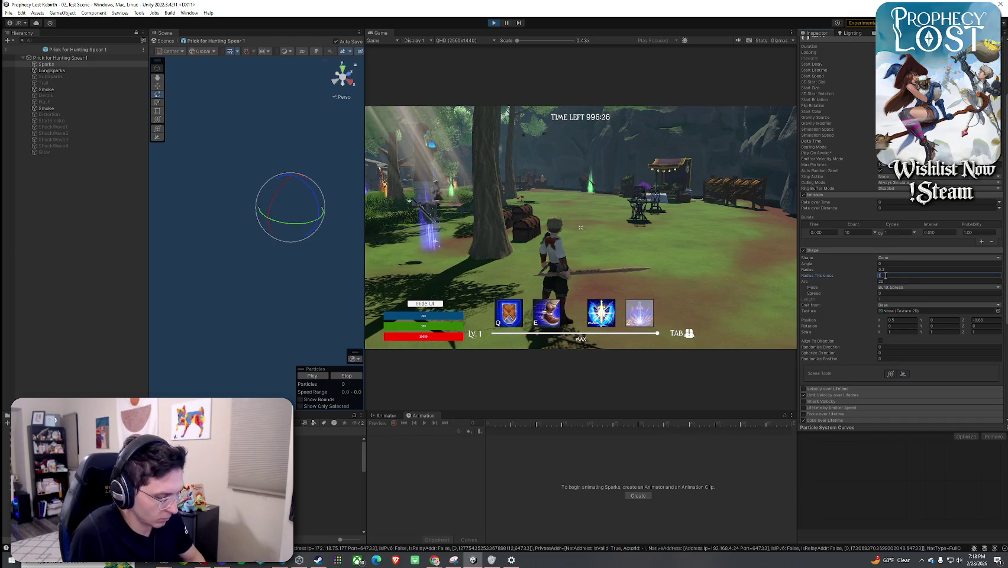
left_click(720, 244)
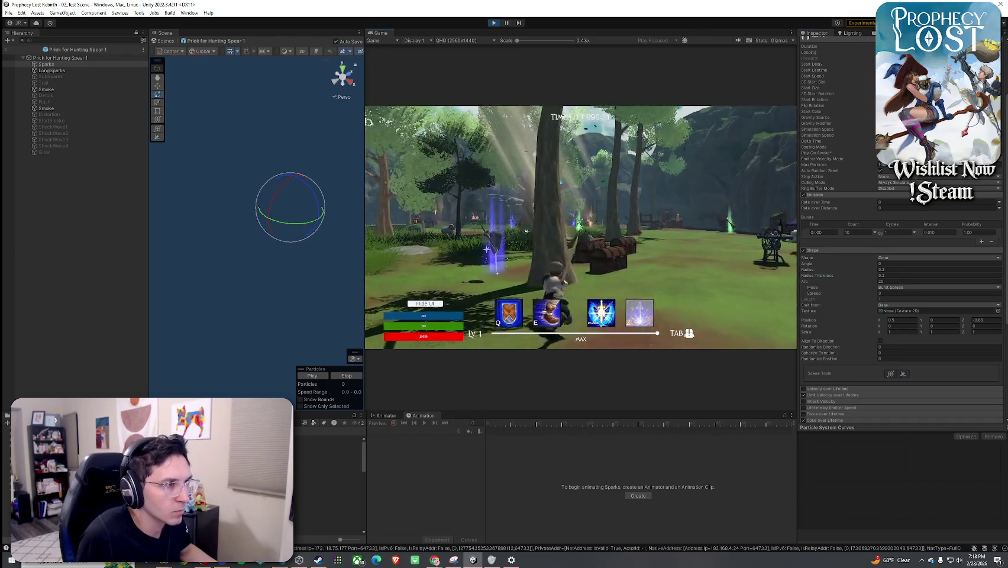
key("w")
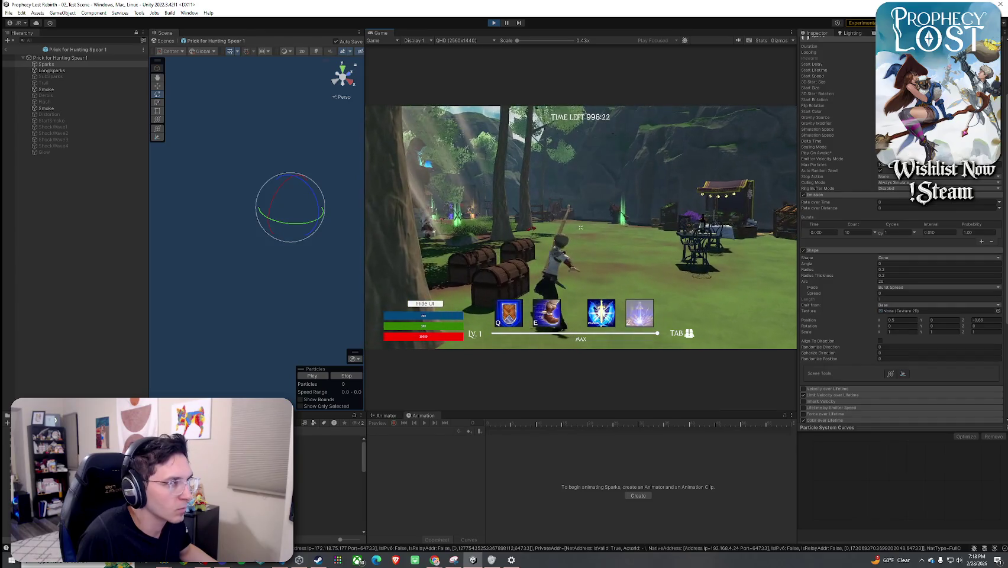
key("super")
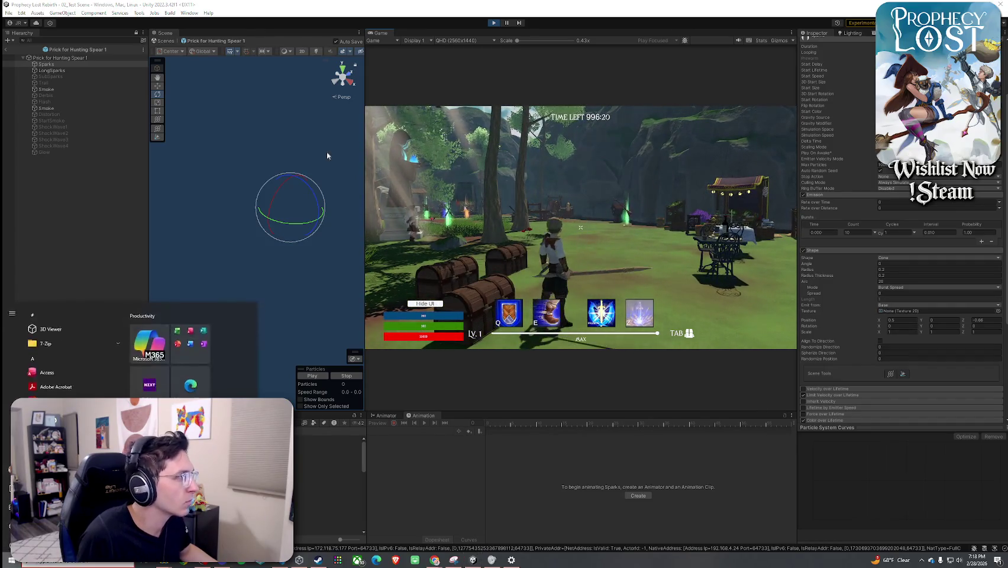
- Rework the Sparks Position Z offset and cone radius, keeping Burst Spread as the arc mode
left_click(988, 320)
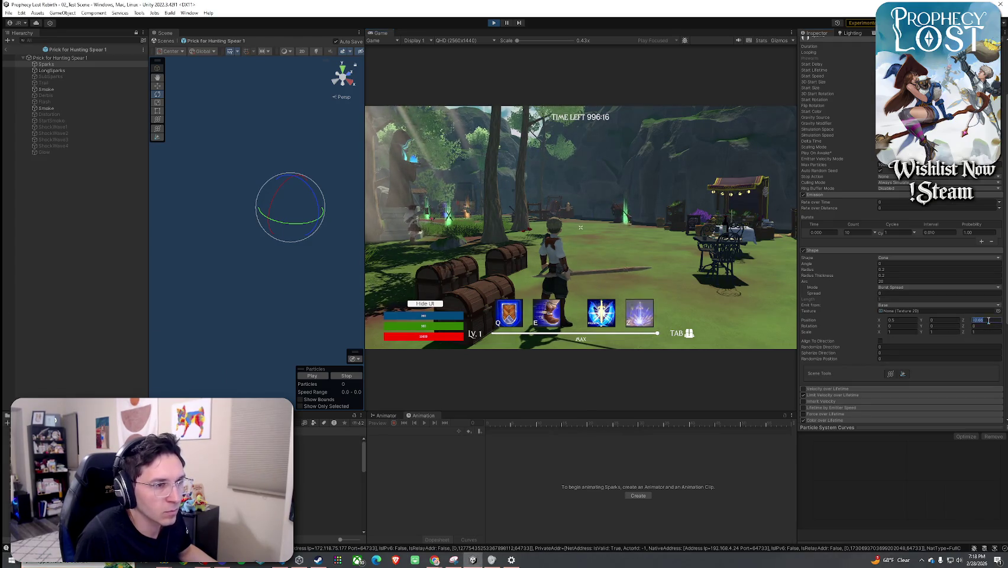
left_click(752, 260)
key("w")
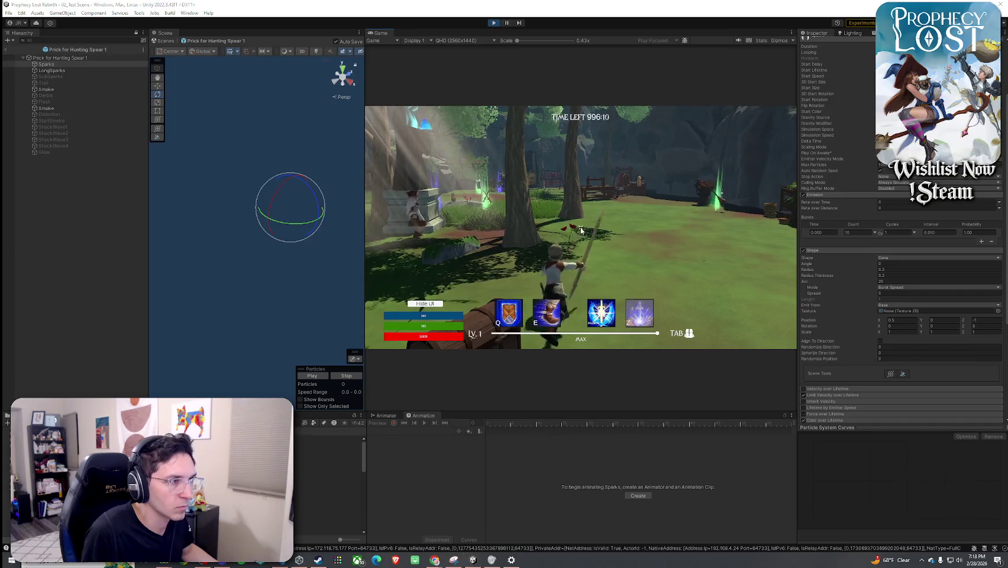
key("super")
left_click(979, 320)
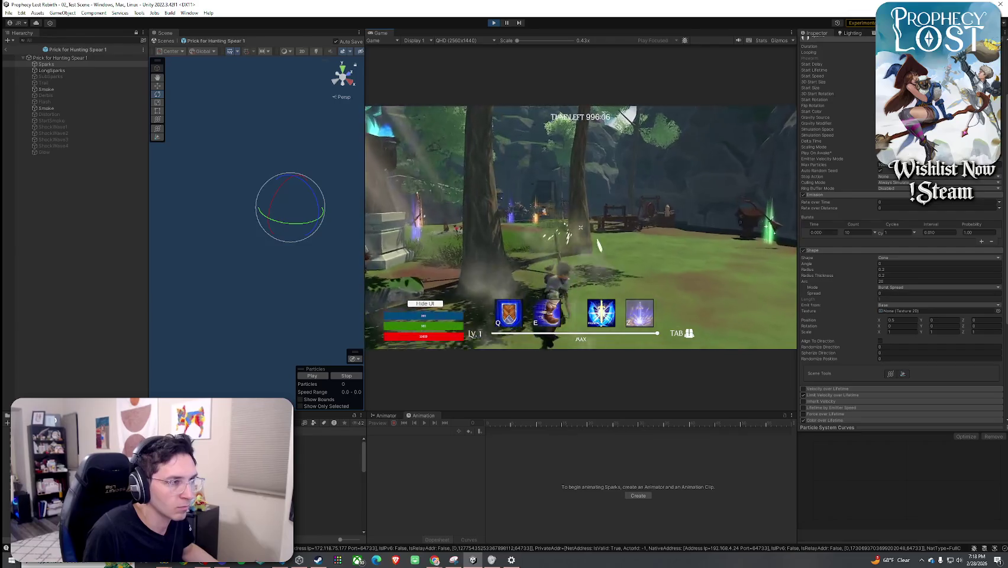
key("super")
left_click(894, 269)
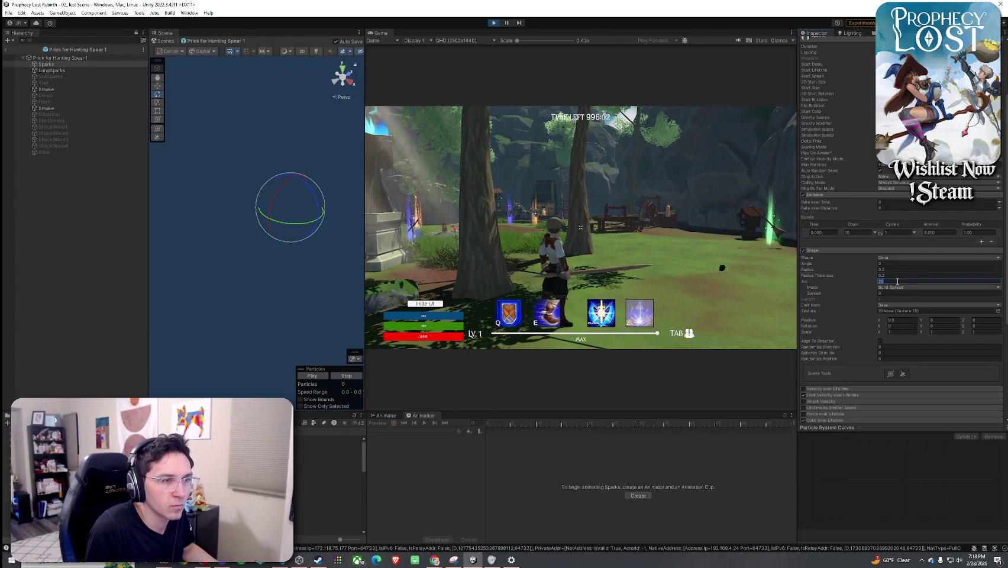
left_click(899, 287)
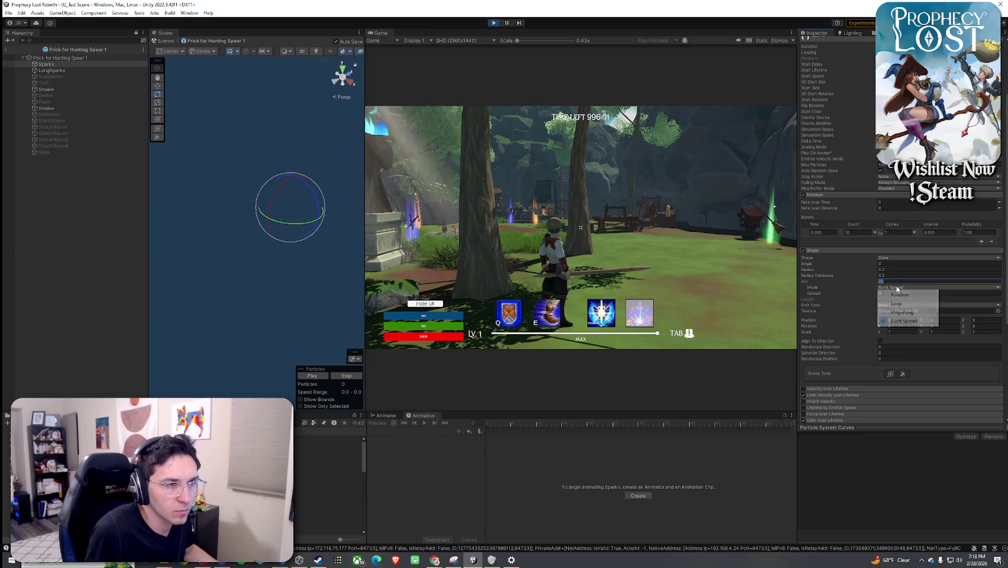
left_click(882, 290)
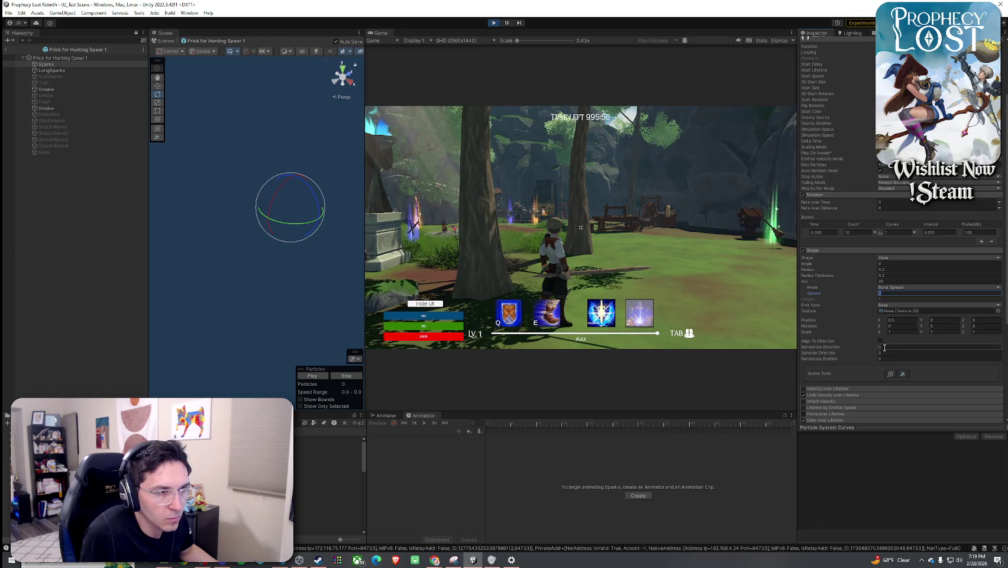
- Expand the Sparks Limit Velocity over Lifetime, Color over Lifetime, Noise and Renderer modules for review
left_click(829, 395)
scroll(844, 328, "down", 3)
scroll(844, 328, "down", 3)
left_click(842, 330)
scroll(841, 333, "down", 3)
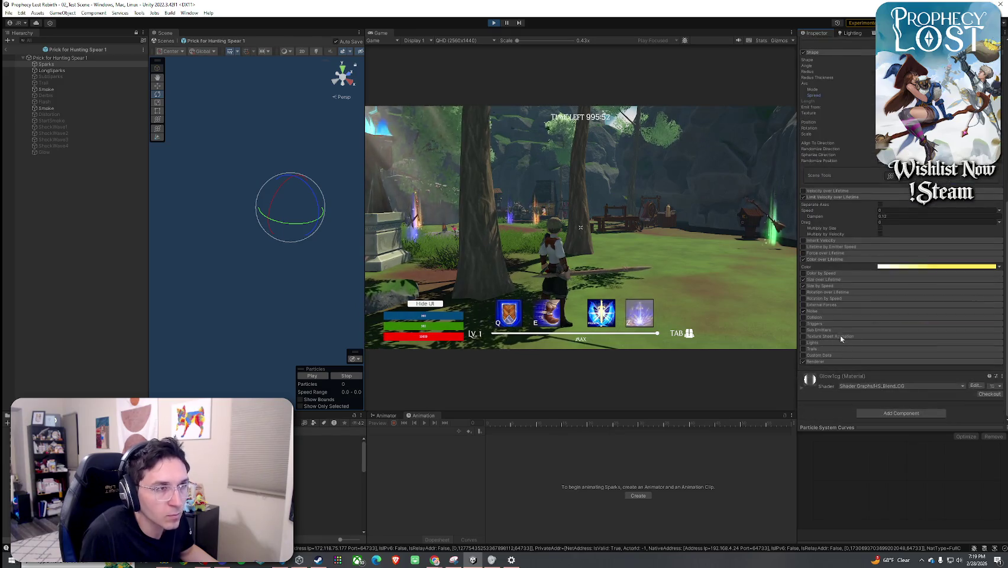
left_click(821, 311)
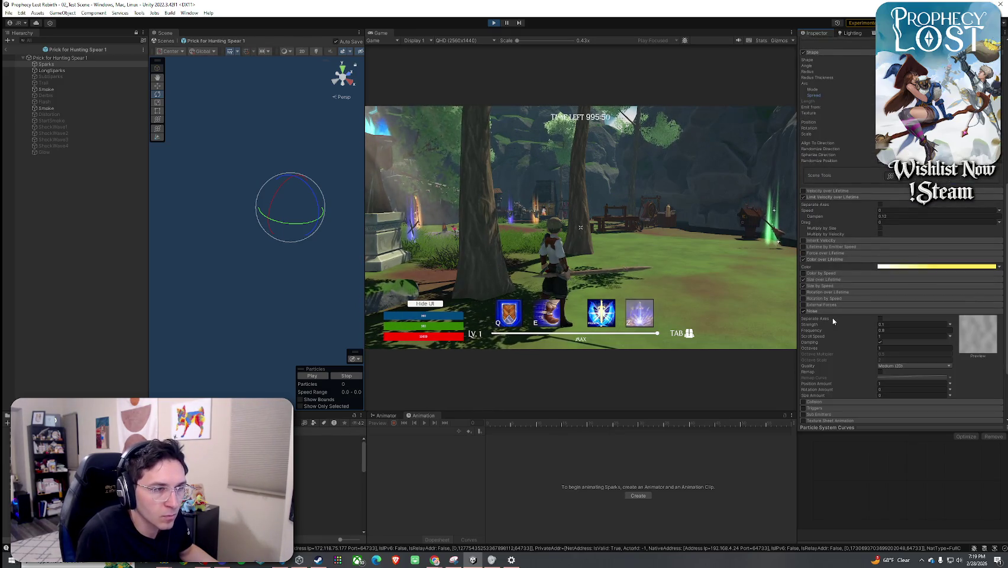
scroll(843, 329, "down", 3)
left_click(819, 358)
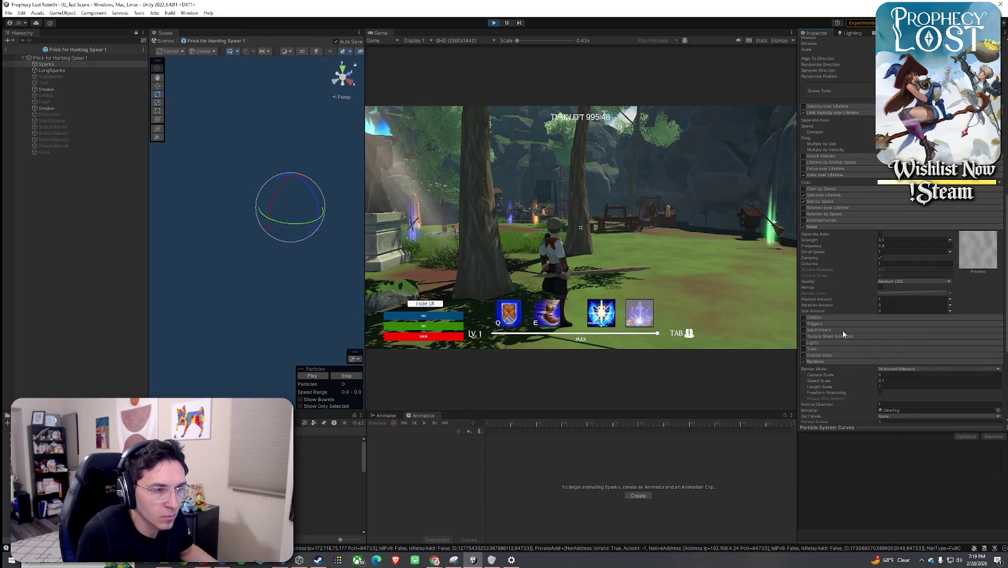
scroll(843, 329, "down", 1)
scroll(846, 342, "down", 2)
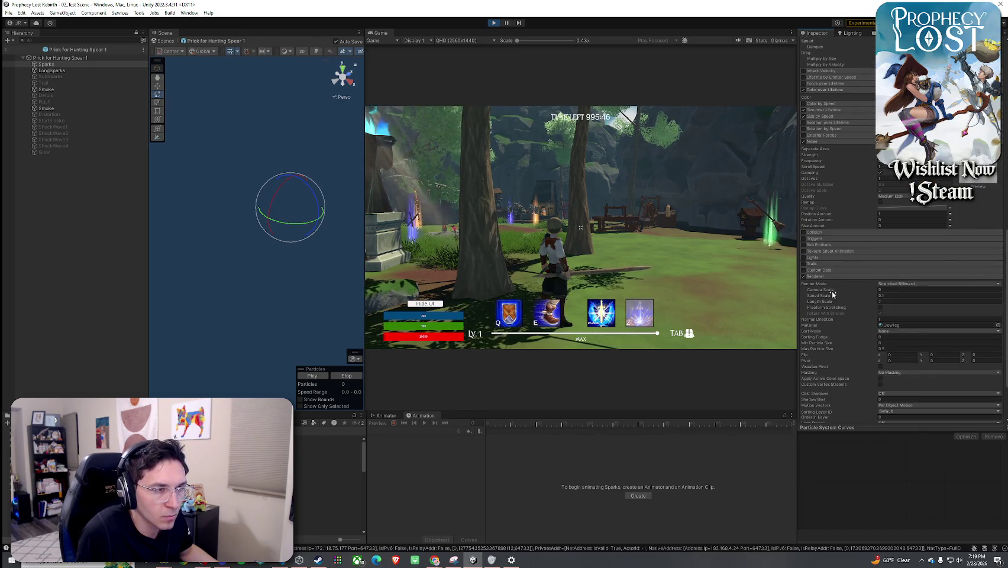
scroll(833, 296, "up", 10)
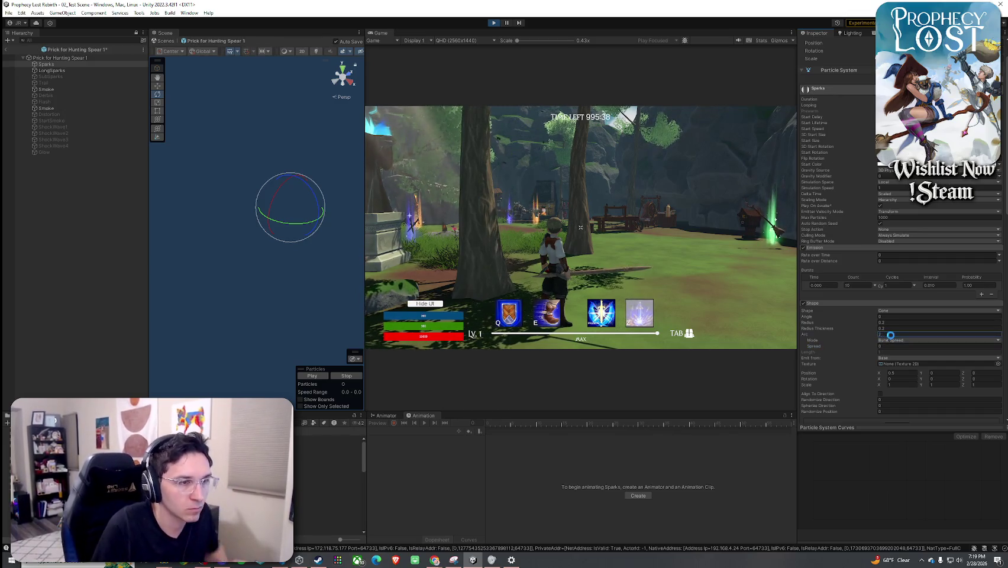
- Test-swing the spear in game, toggling the Shape module off and back on to compare
left_click(706, 279)
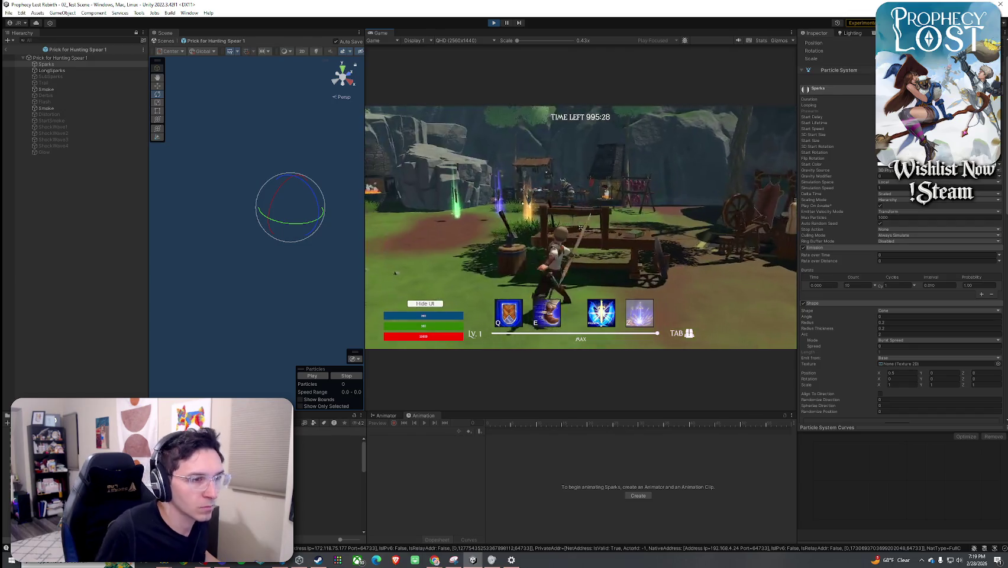
key("super")
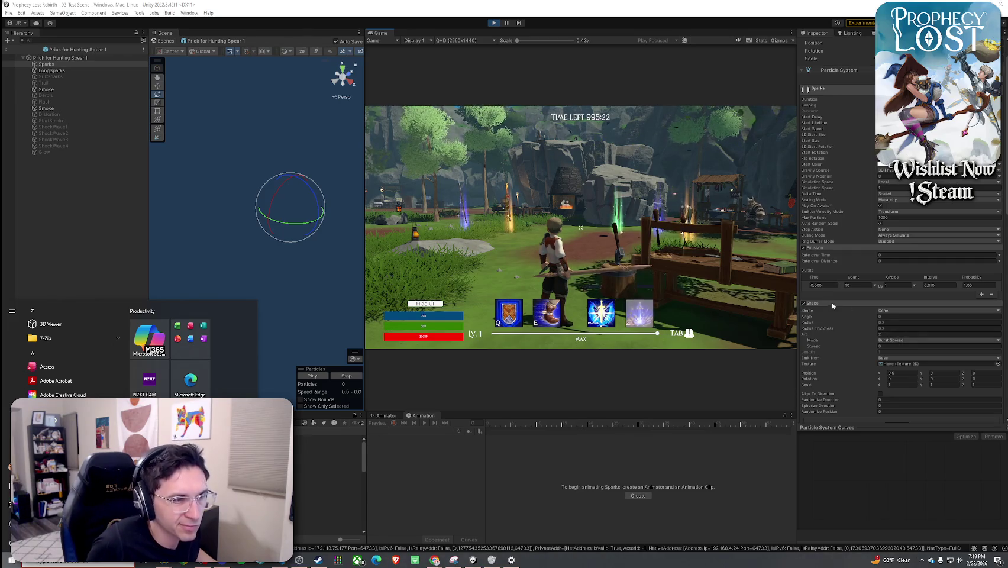
left_click(803, 304)
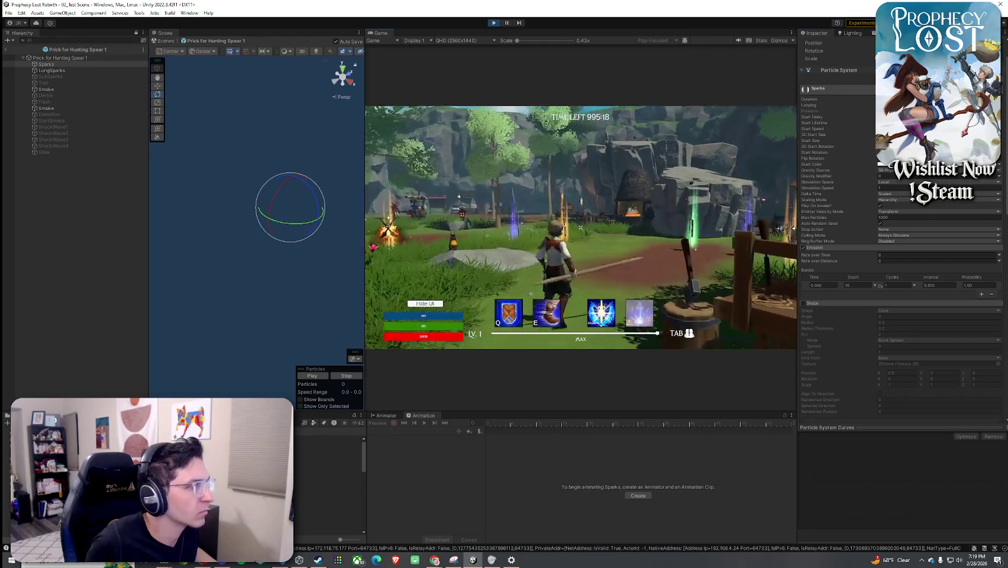
key("super")
left_click(805, 304)
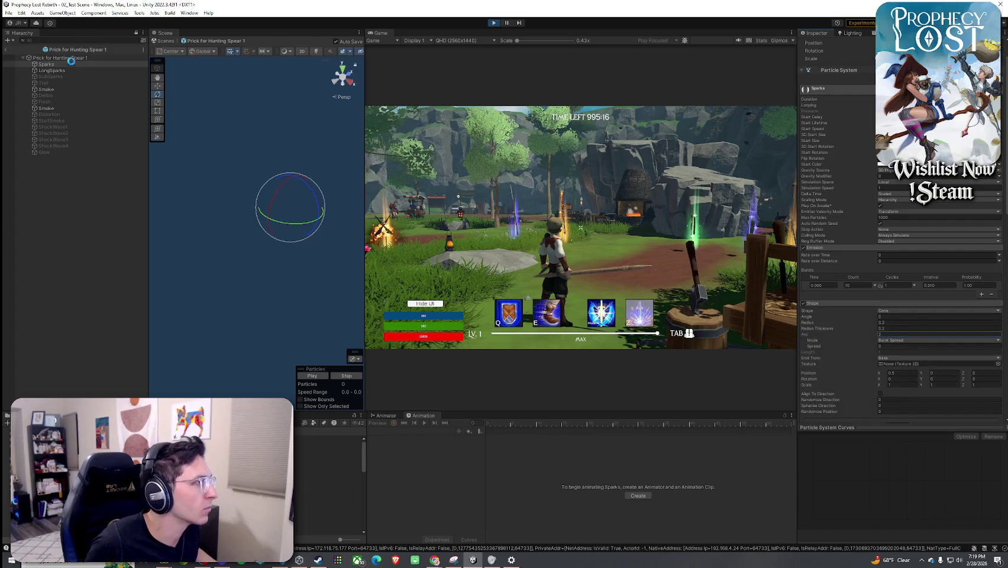
- Select the Sparks particle object and play its preview in the Scene view
scroll(834, 78, "up", 5)
left_click(819, 44)
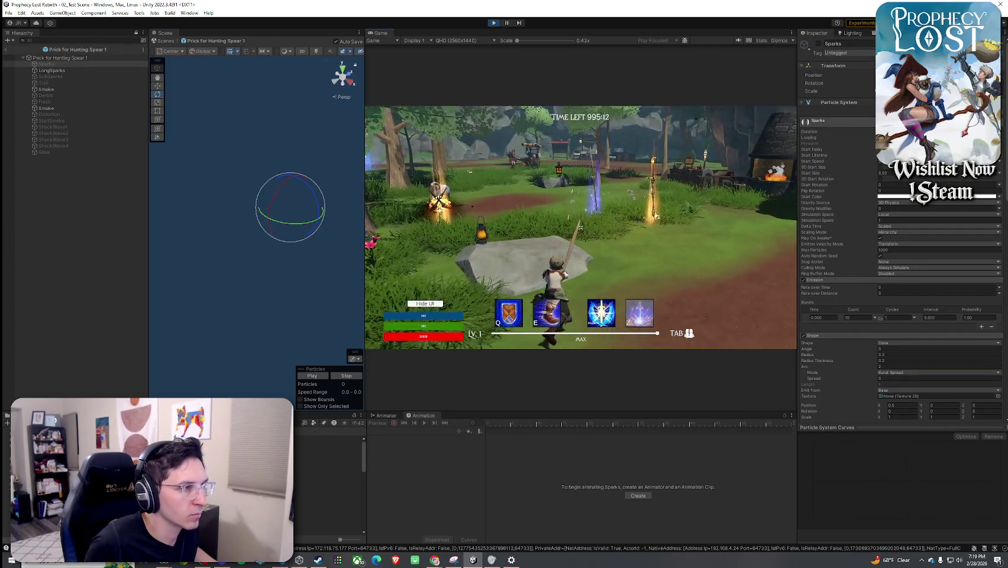
key("super")
left_click(318, 377)
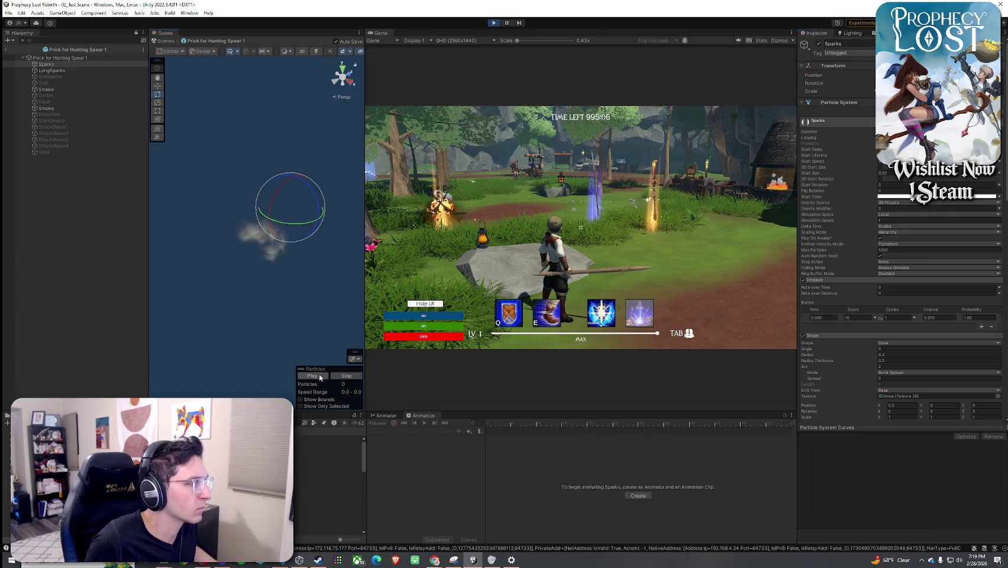
- Select LongSparks and Sparks together, play their preview and replay it after orbiting the Scene view
left_click(64, 71)
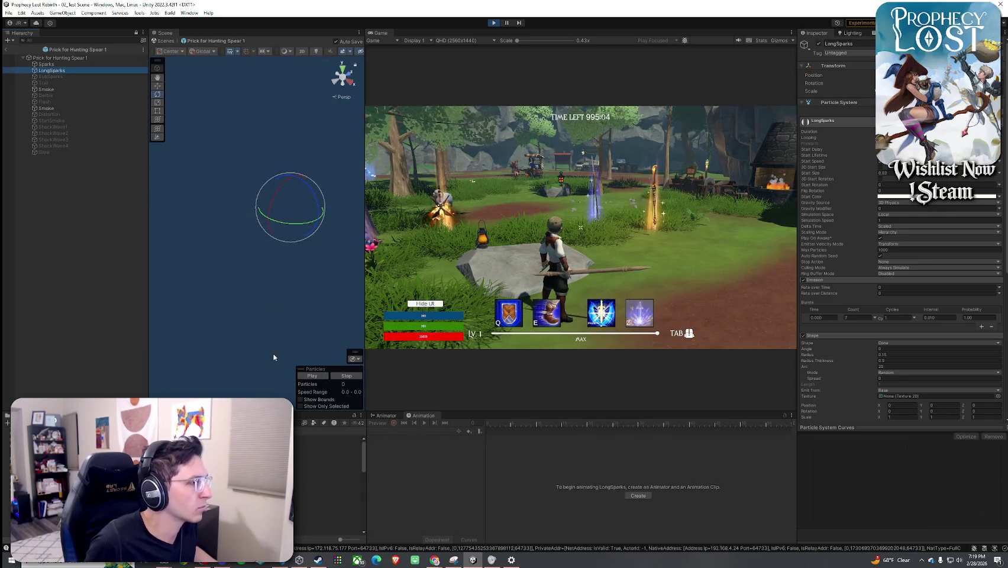
left_click(317, 377)
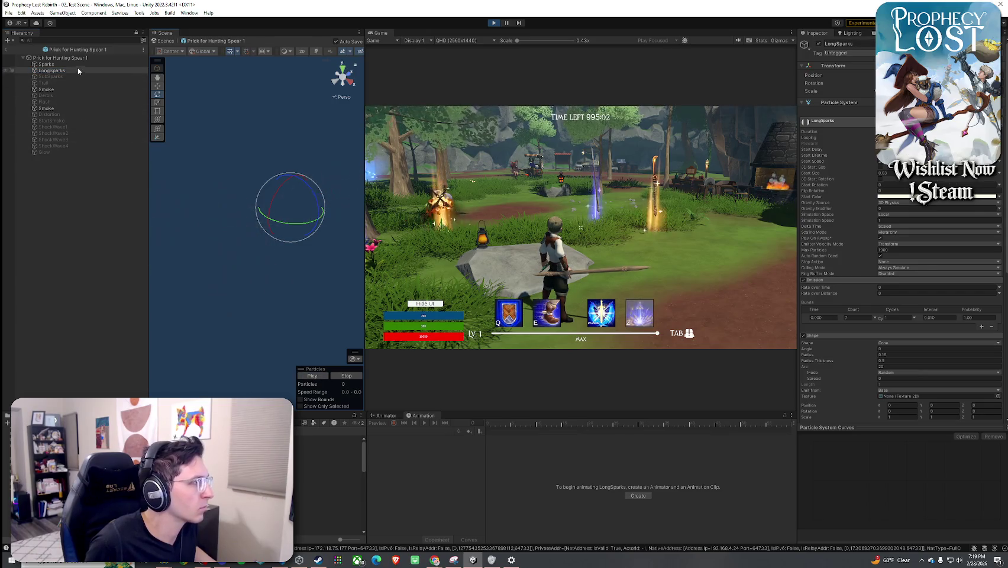
left_click(48, 64, "shift")
left_click(309, 375)
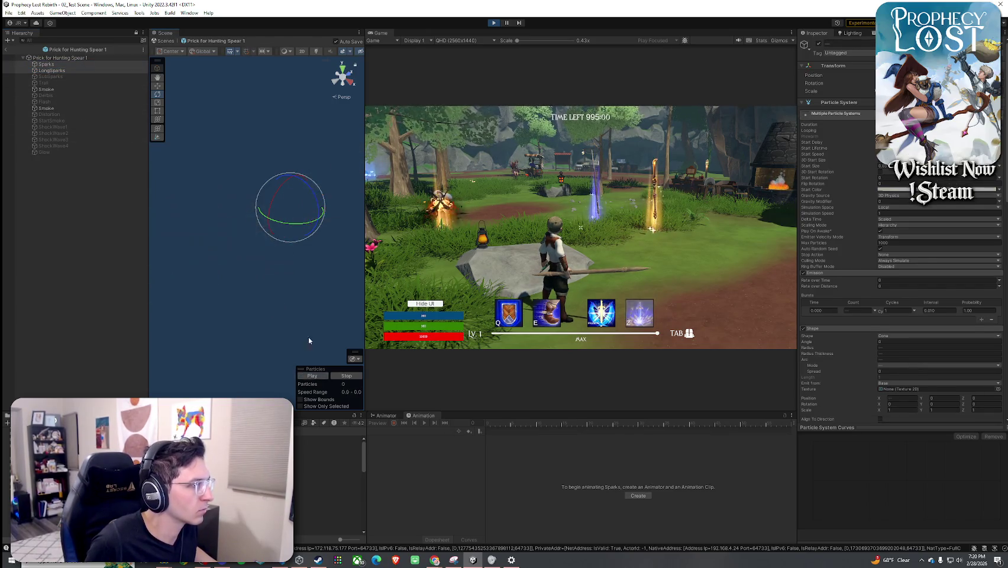
left_click_drag(287, 284, 278, 286)
left_click(319, 378)
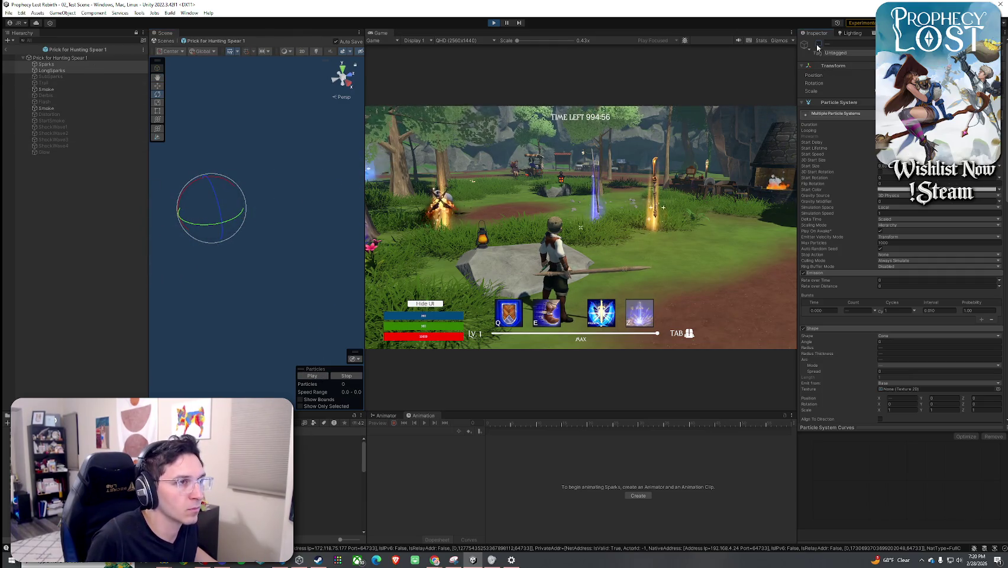
- Swing the spear in game, then show the Prick for Hunting Spear 1 root's settings
left_click(328, 375)
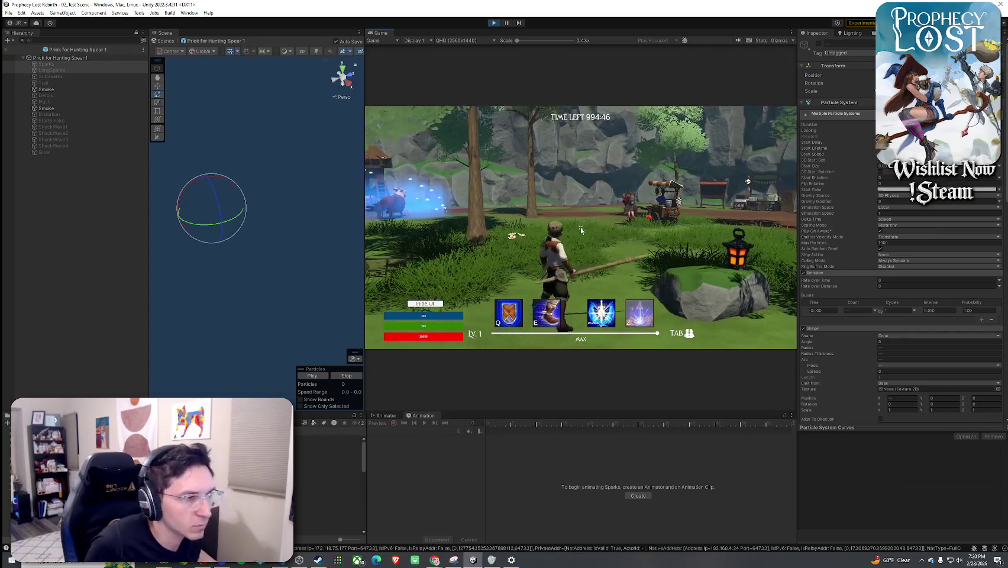
key("super")
left_click(94, 58)
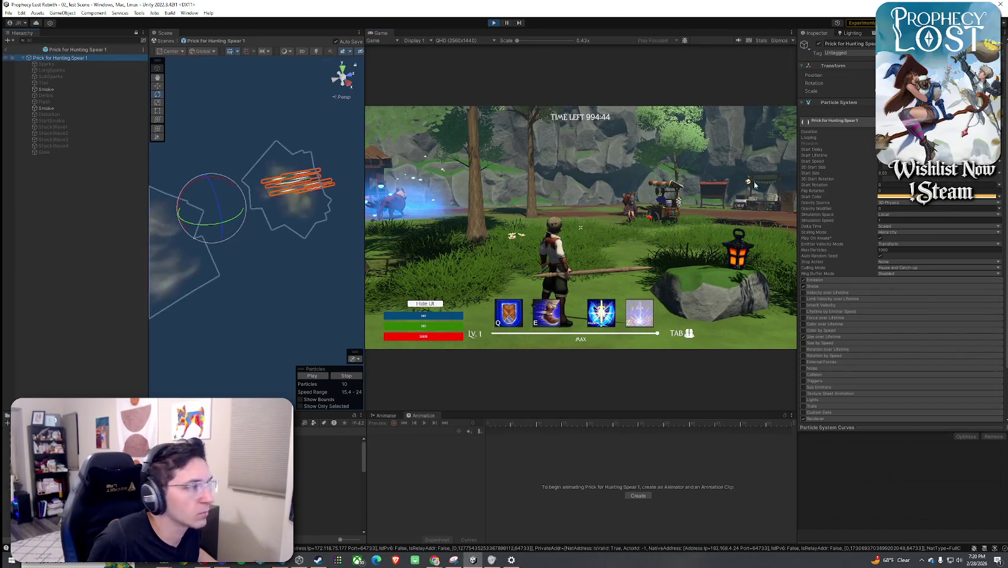
- Expand the Emission and Shape modules, then walk the character toward the stalls to test
left_click(815, 280)
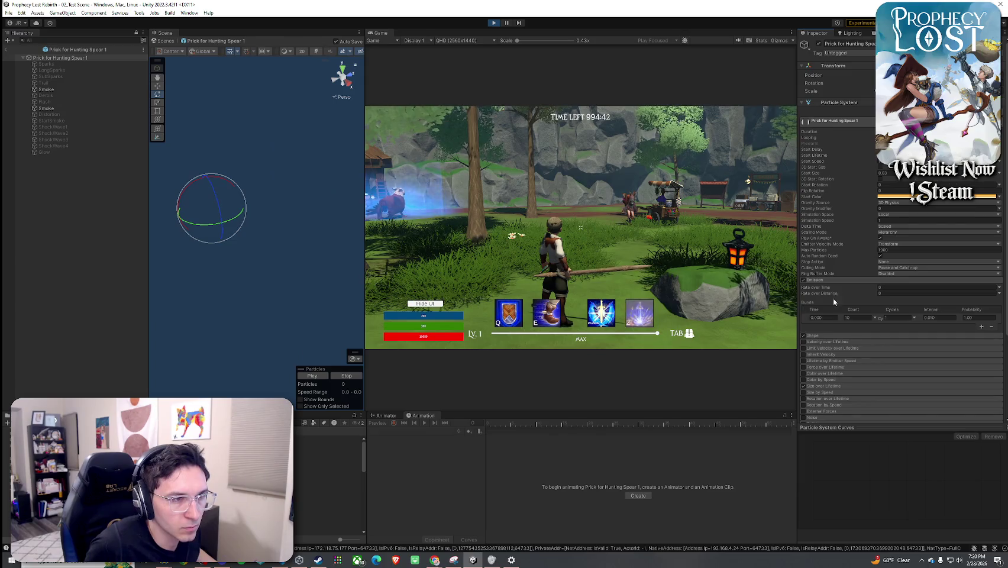
left_click(829, 335)
scroll(846, 308, "down", 2)
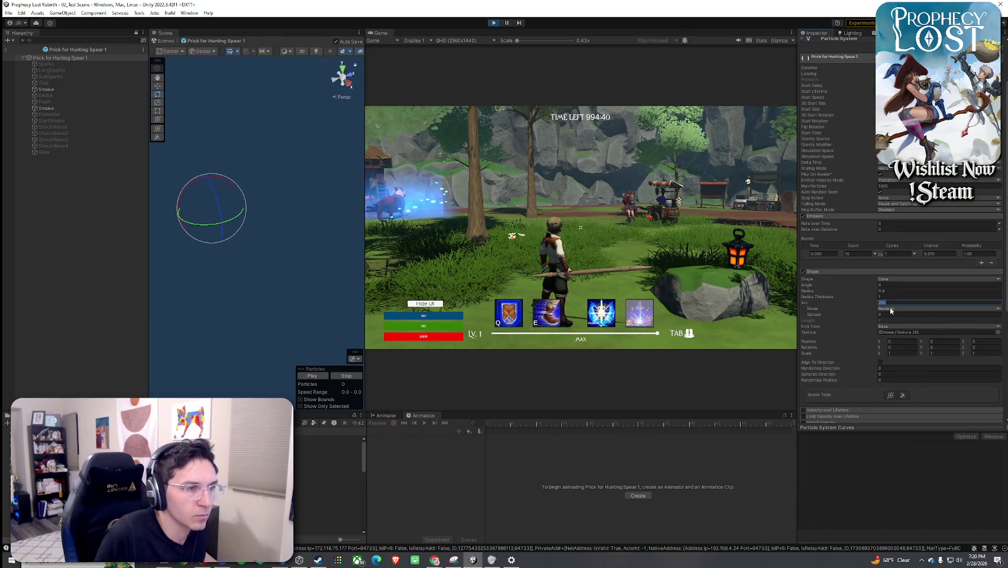
left_click(710, 237)
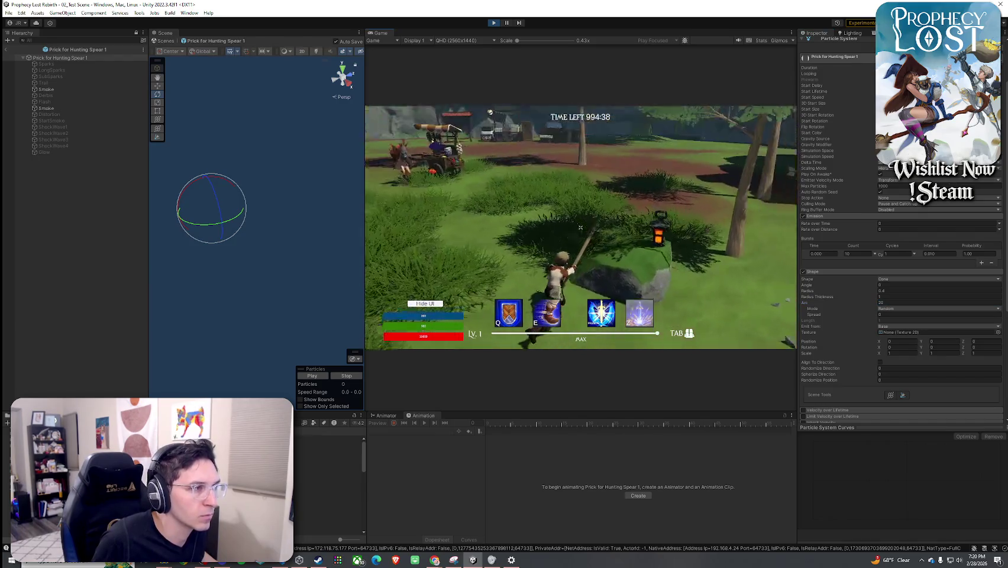
key("super")
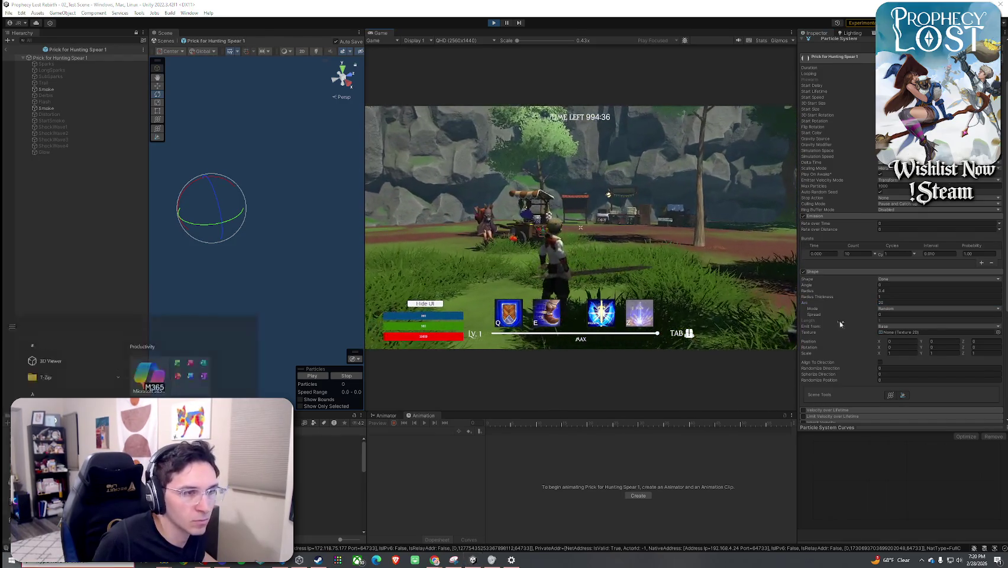
left_click(708, 277)
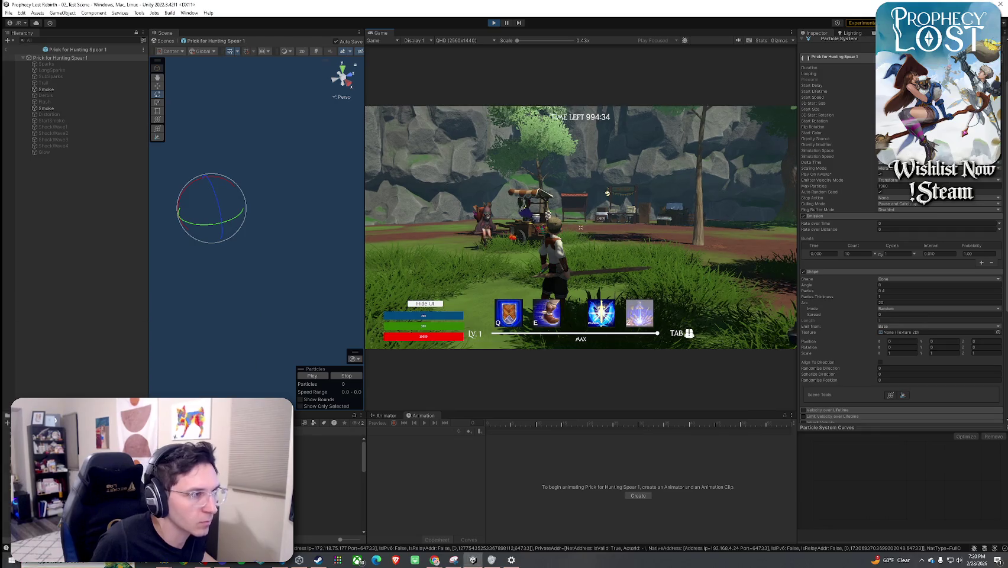
key("d")
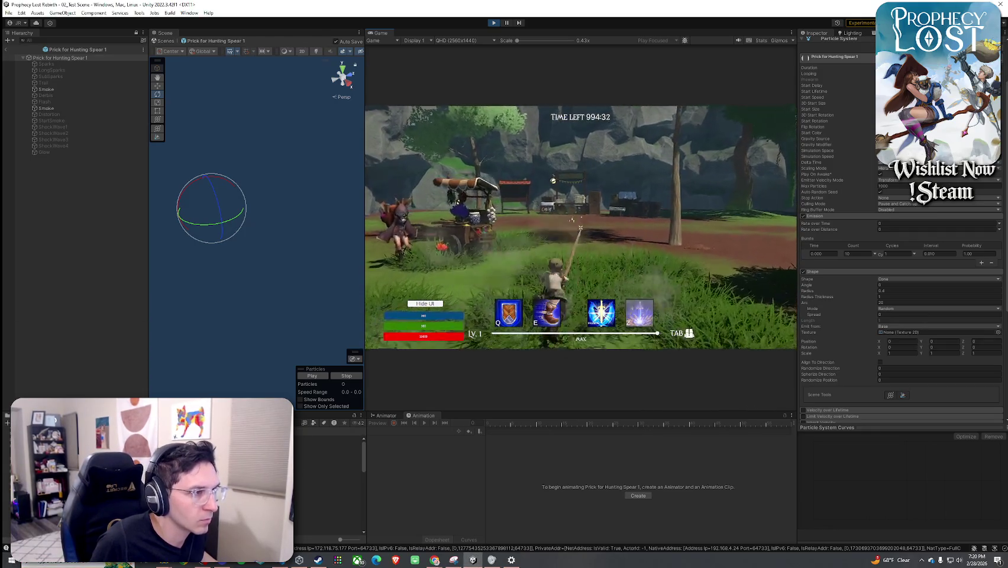
key("w")
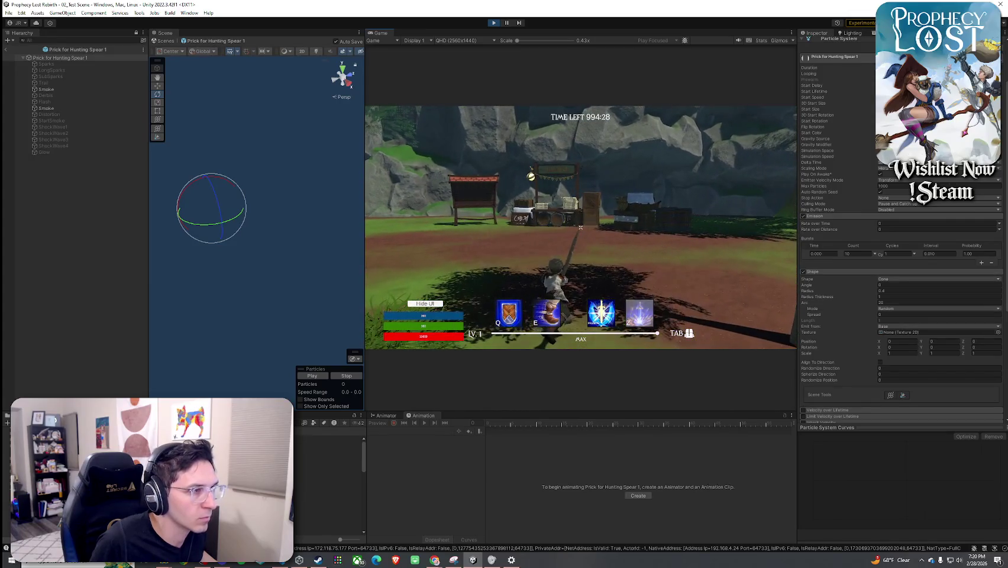
key("super")
- Set the Shape module's Z position offset to -0.5, then -1, retesting in game
left_click(986, 344)
double_click(987, 343)
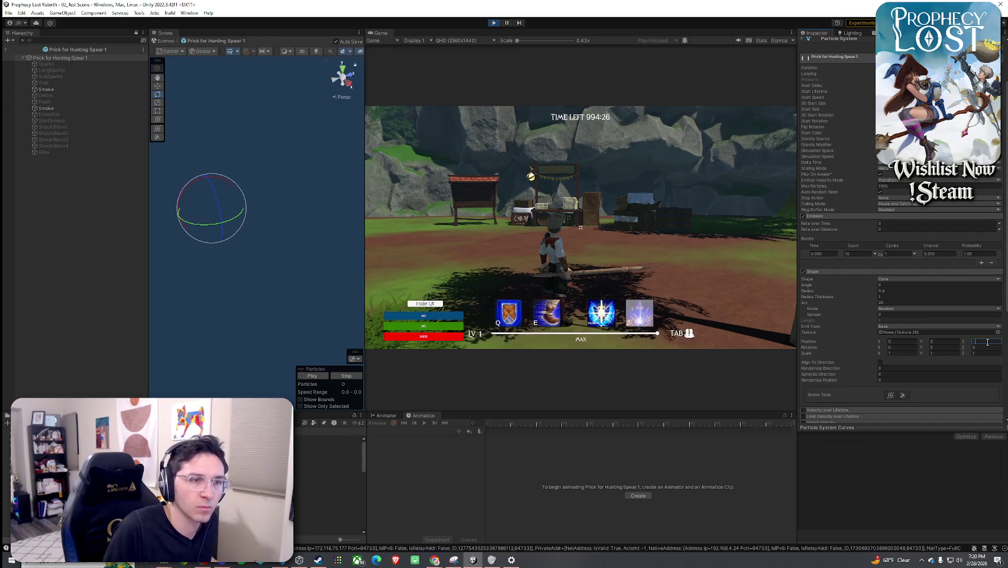
key("Return")
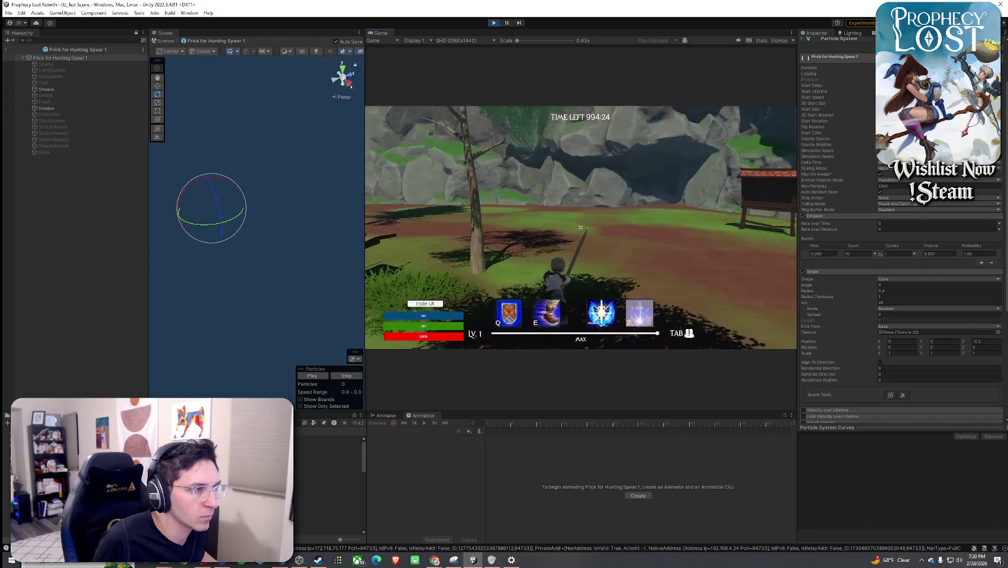
key("super")
left_click(990, 343)
type("-1")
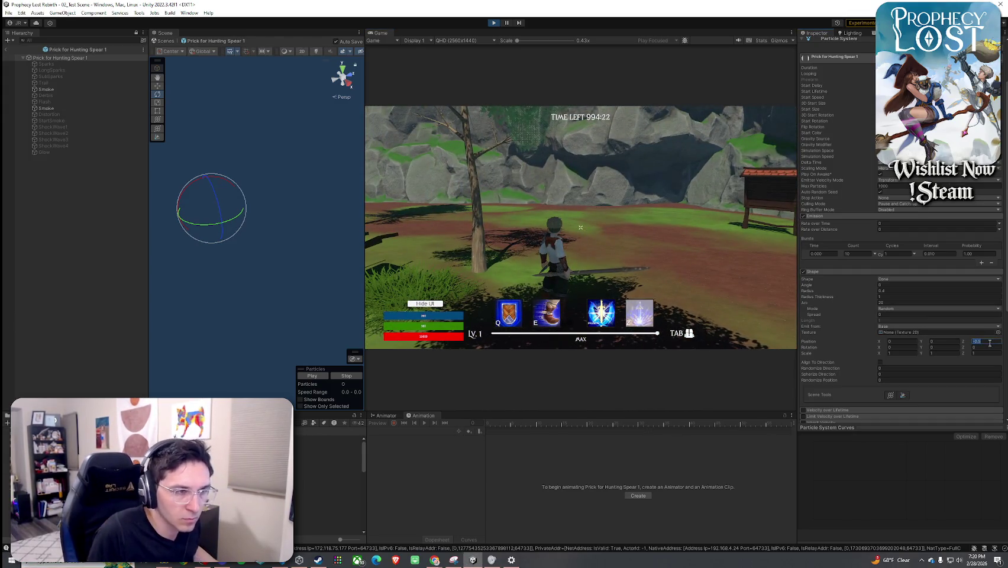
left_click(666, 280)
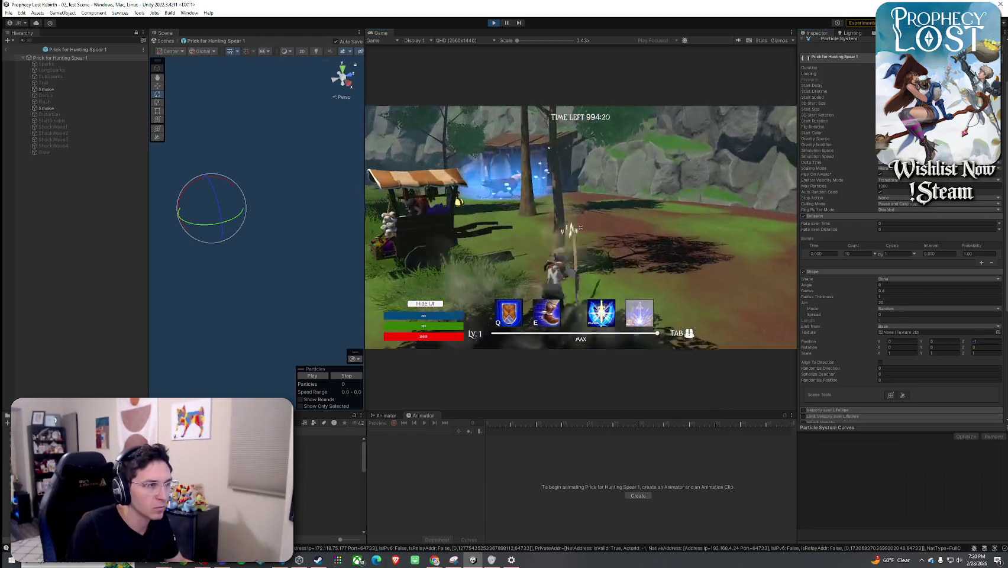
key("super")
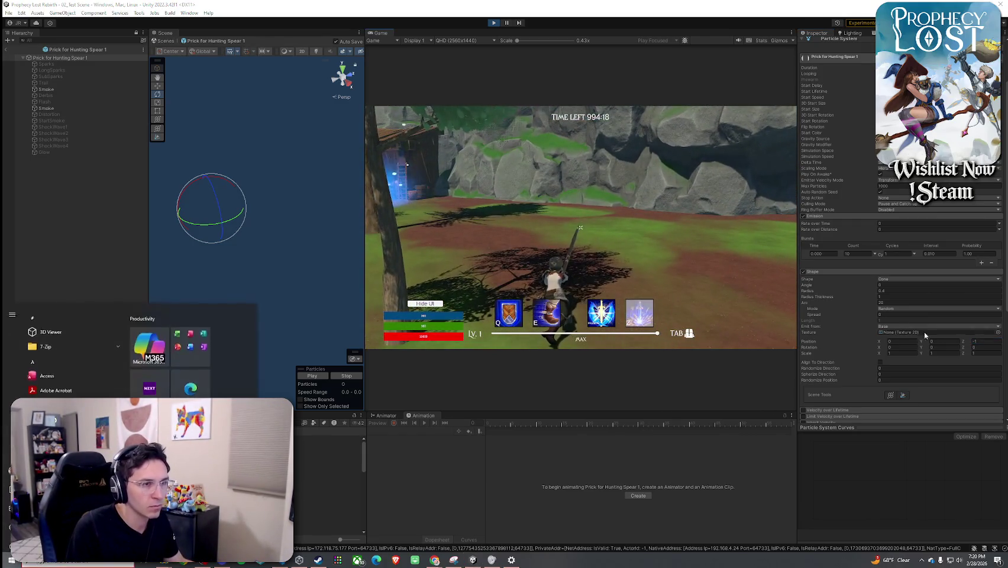
left_click(977, 343)
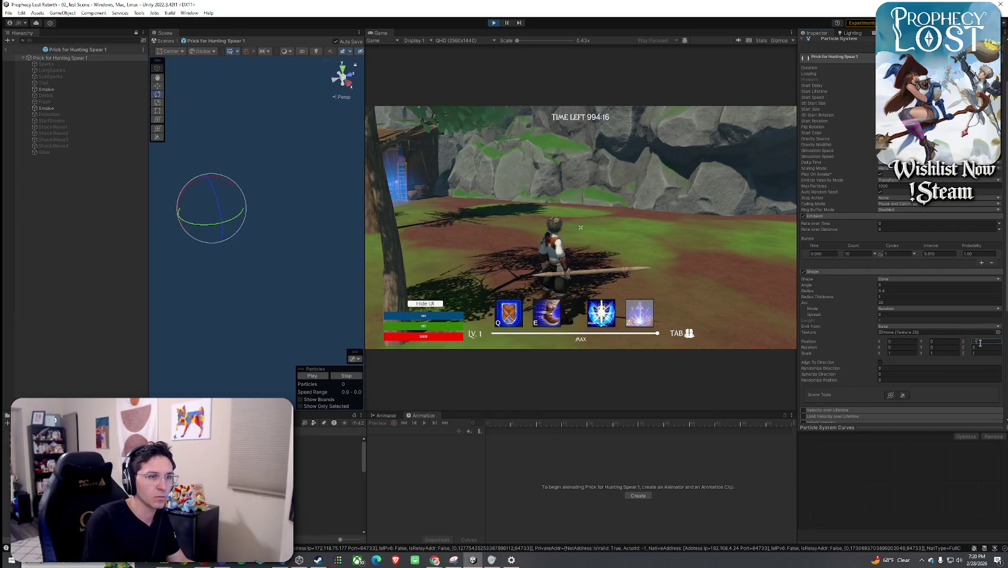
left_click(645, 264)
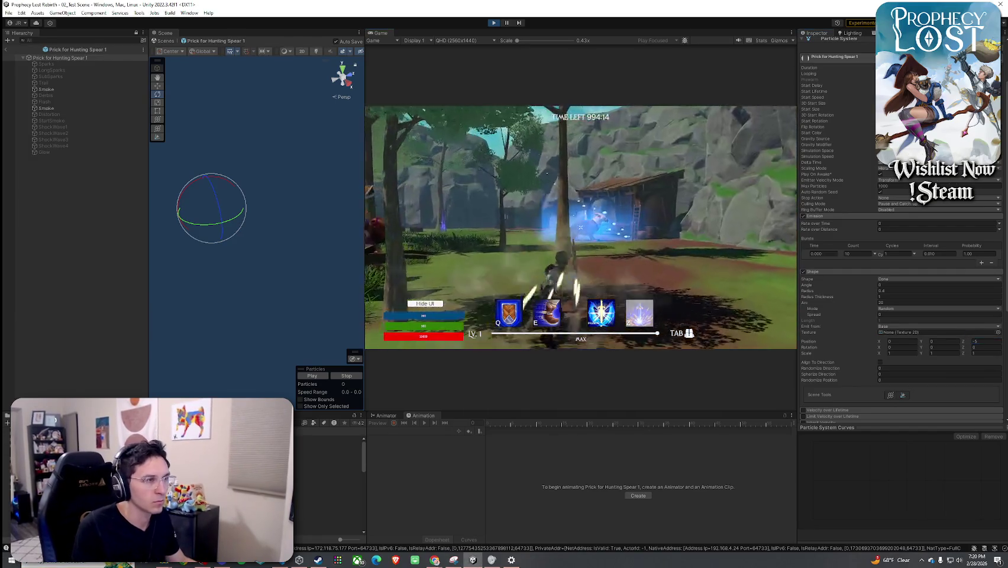
- Keep adjusting the Shape module's Z offset between spear-swing tests
key("super")
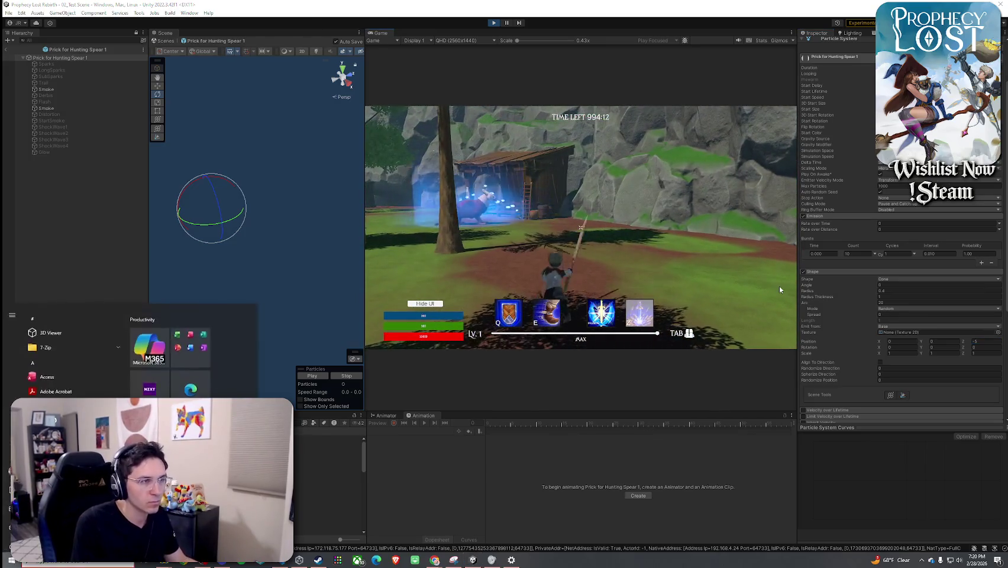
left_click(668, 239)
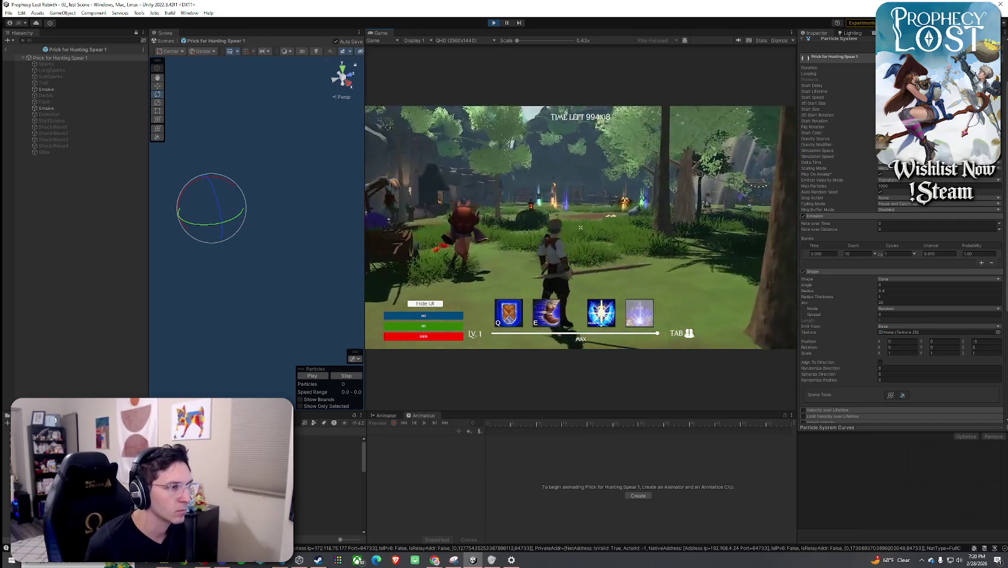
key("super")
left_click(984, 342)
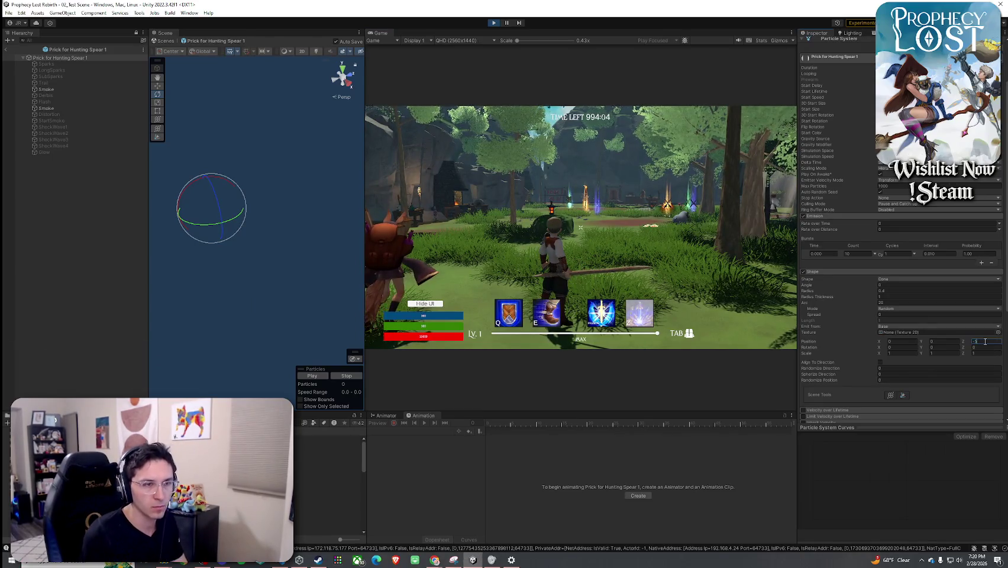
left_click(654, 272)
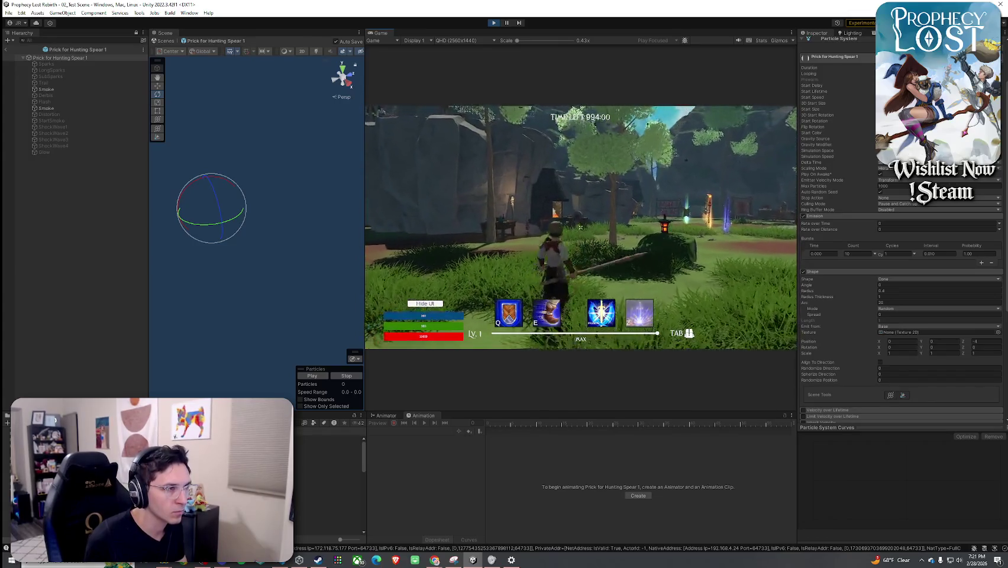
key("super")
left_click(995, 342)
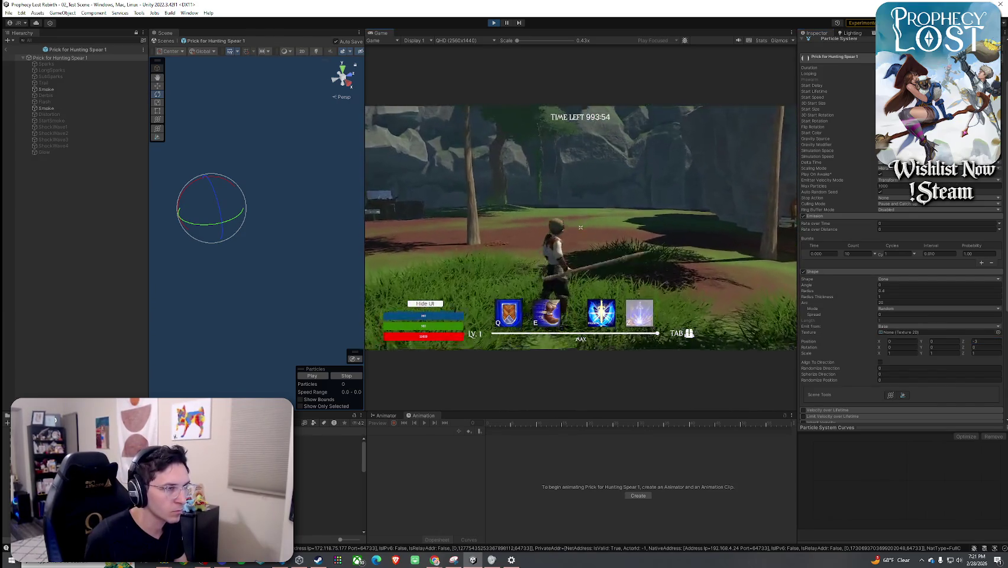
key("super")
left_click(989, 341)
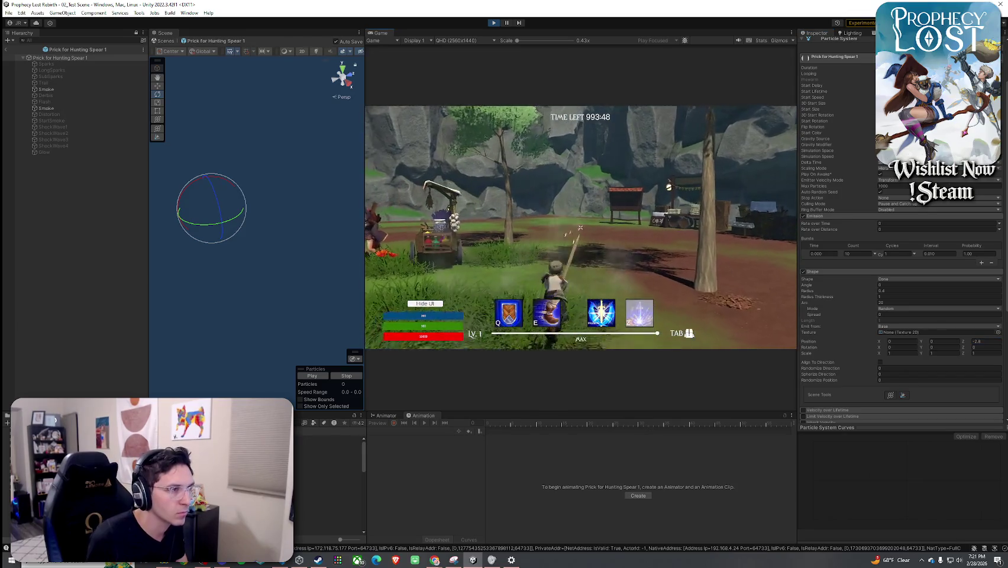
- Run to the stall and swing the spear repeatedly to check the sparks effect
key("w")
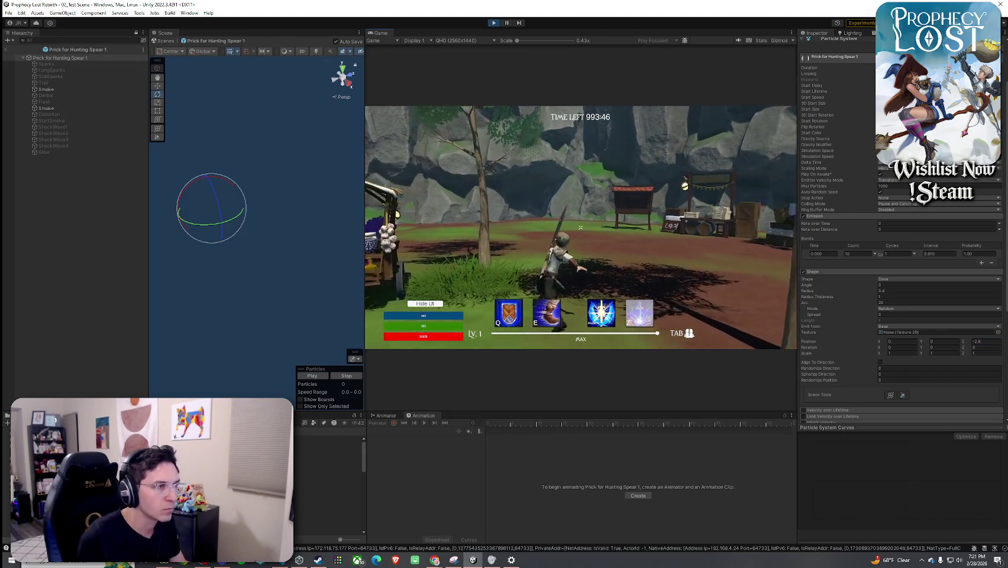
key("w")
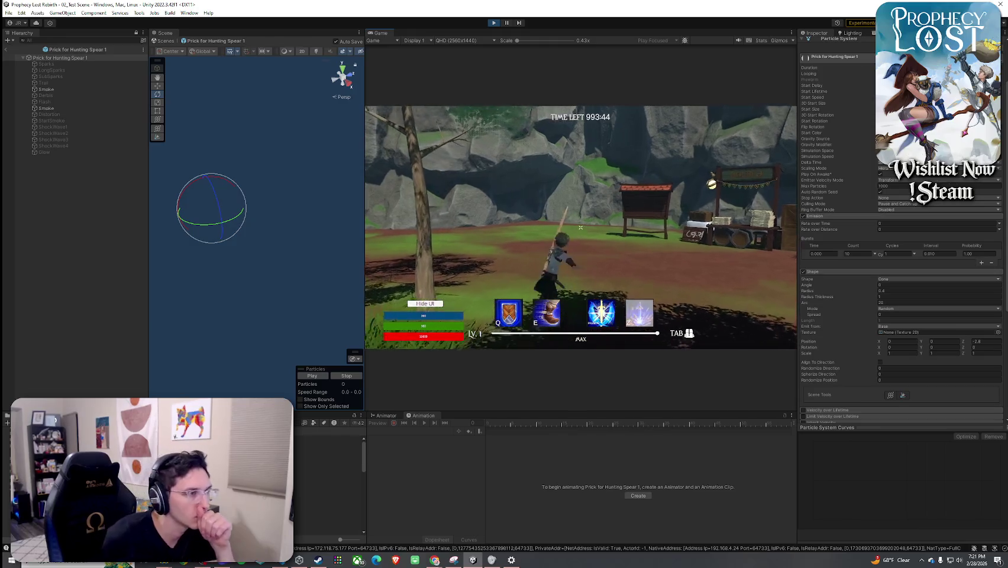
left_click(581, 227)
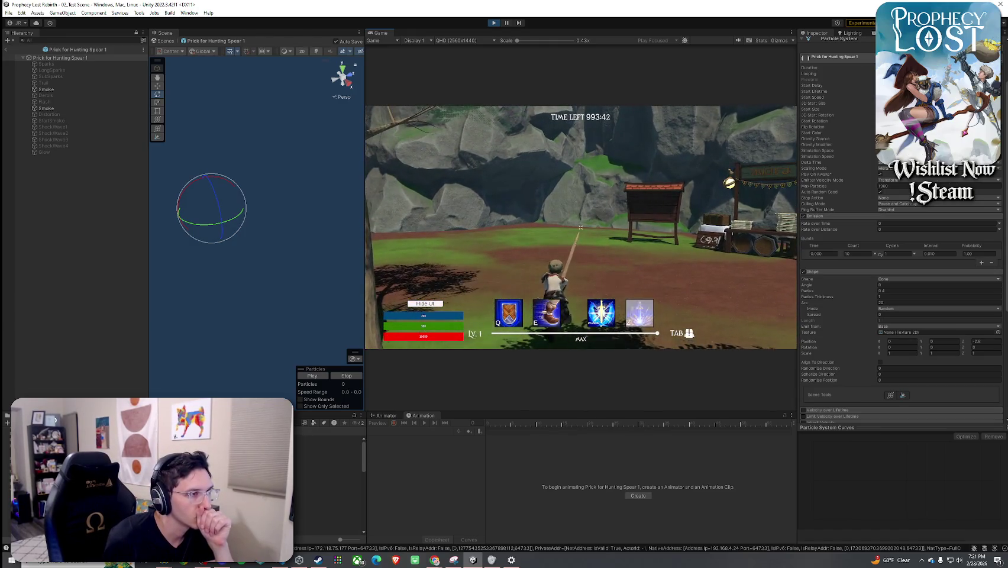
left_click(580, 227)
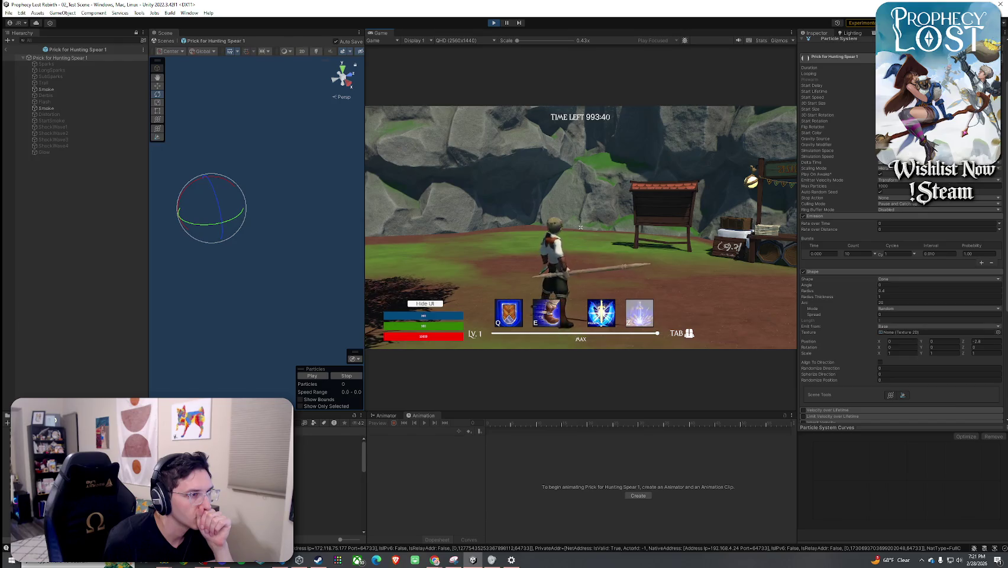
left_click(581, 227)
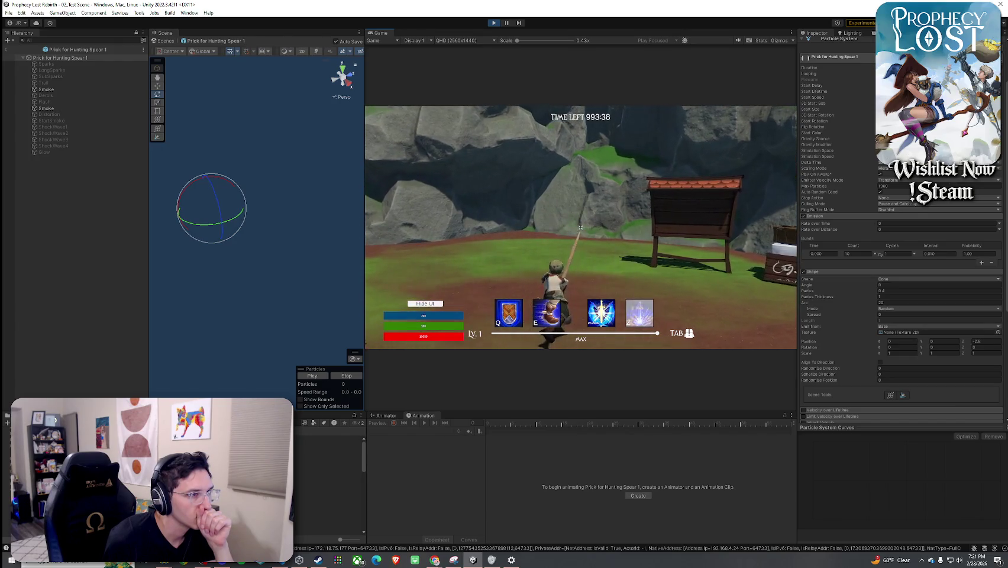
left_click(580, 228)
left_click(581, 227)
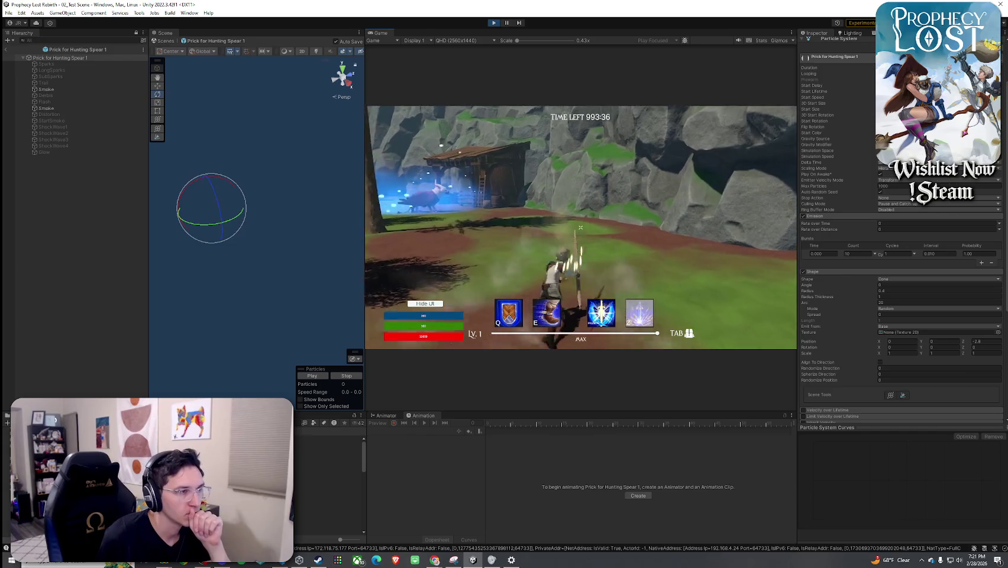
left_click(580, 227)
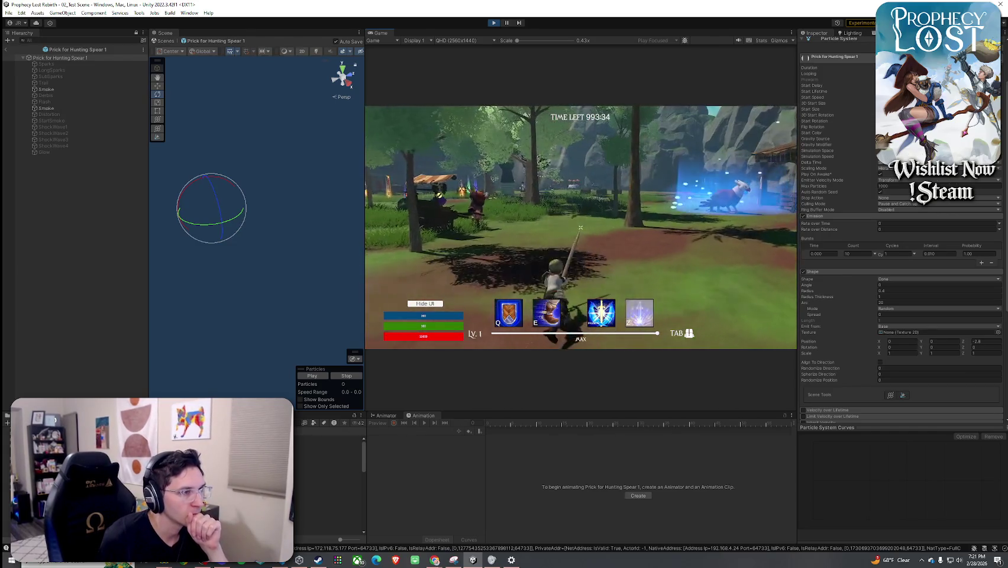
left_click(581, 227)
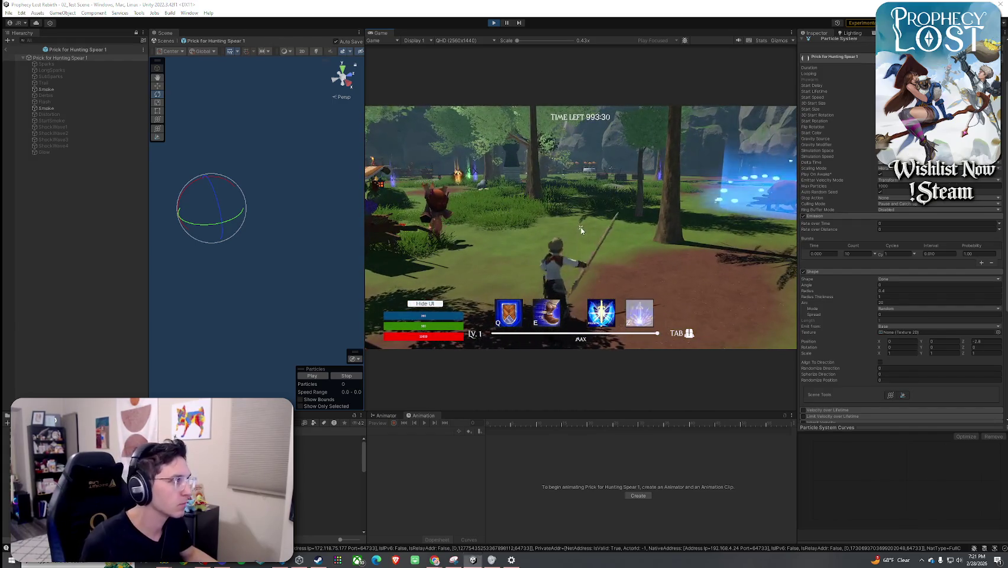
key("super")
left_click(172, 148)
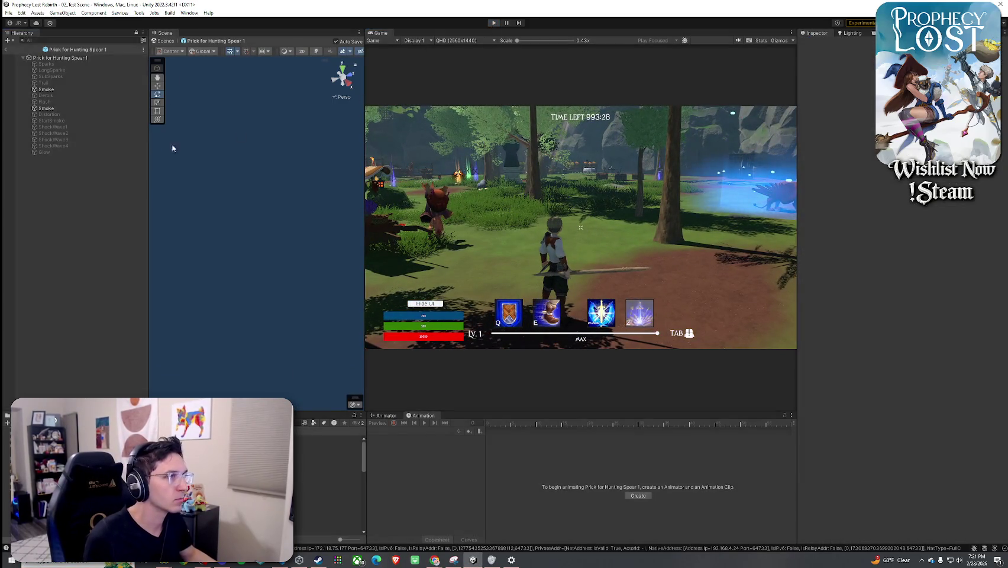
- Stop Play mode, replay the particle preview and select the Smoke child
key("ctrl+p")
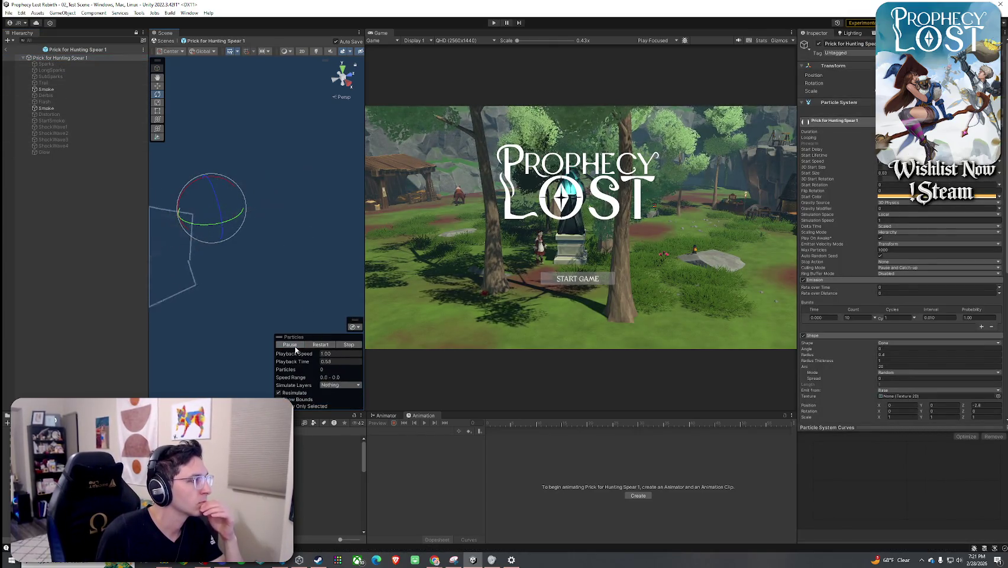
left_click_drag(245, 258, 284, 276)
left_click(320, 346)
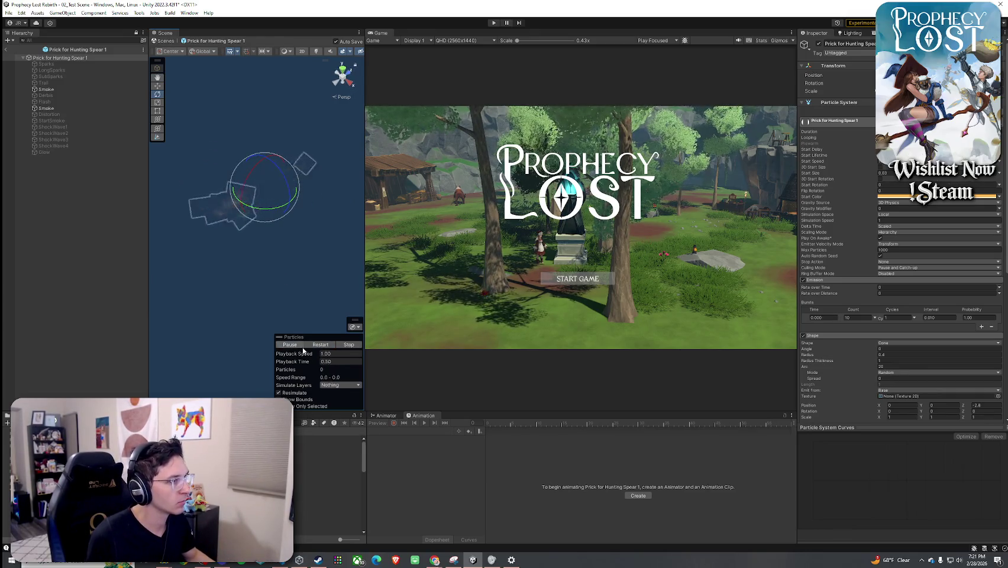
left_click(68, 89)
left_click(62, 109)
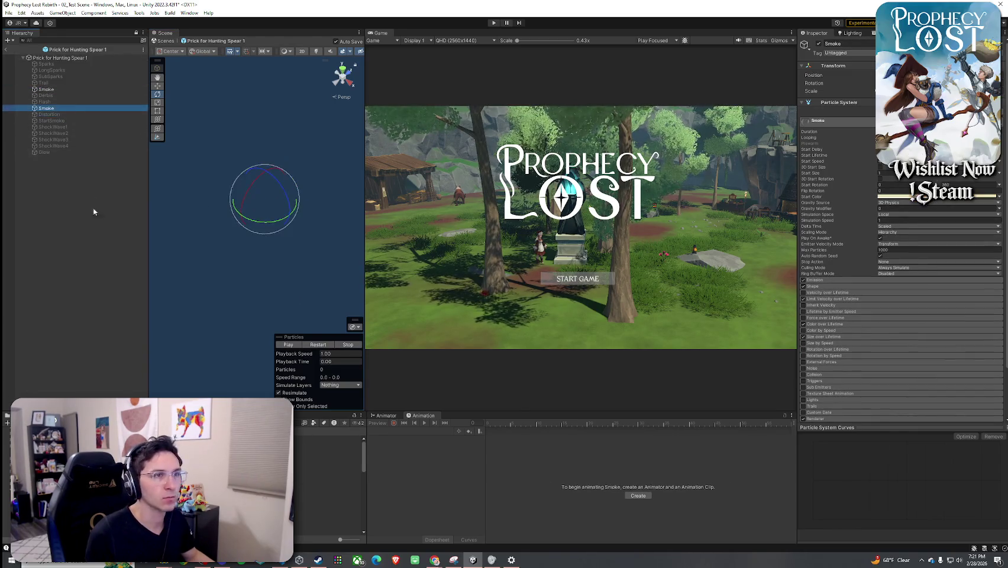
- Inspect the Prick for Hunting Spear 1, 2 and 3 assets, then leave prefab mode
left_click(329, 476)
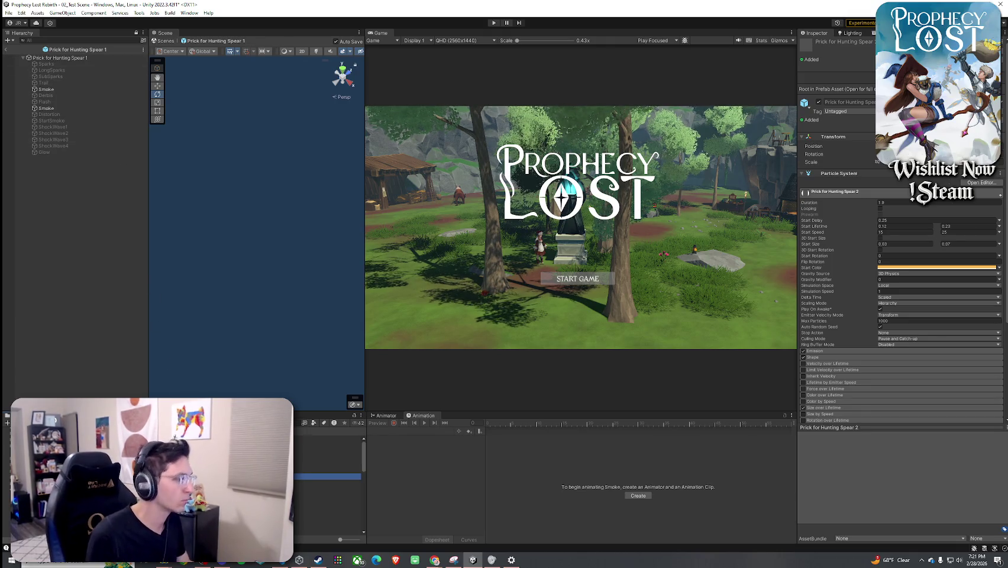
left_click(328, 477)
left_click(328, 483)
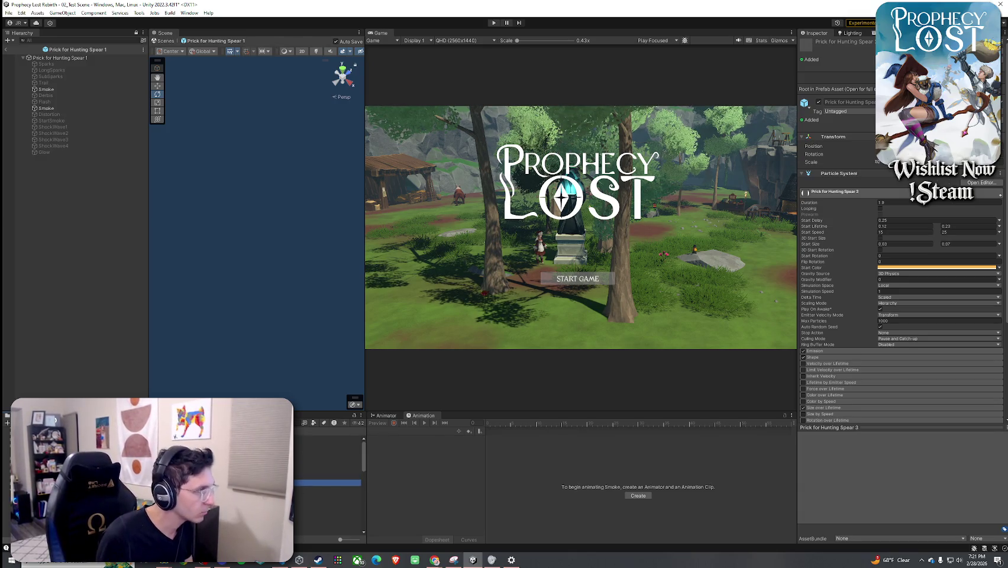
left_click(8, 51)
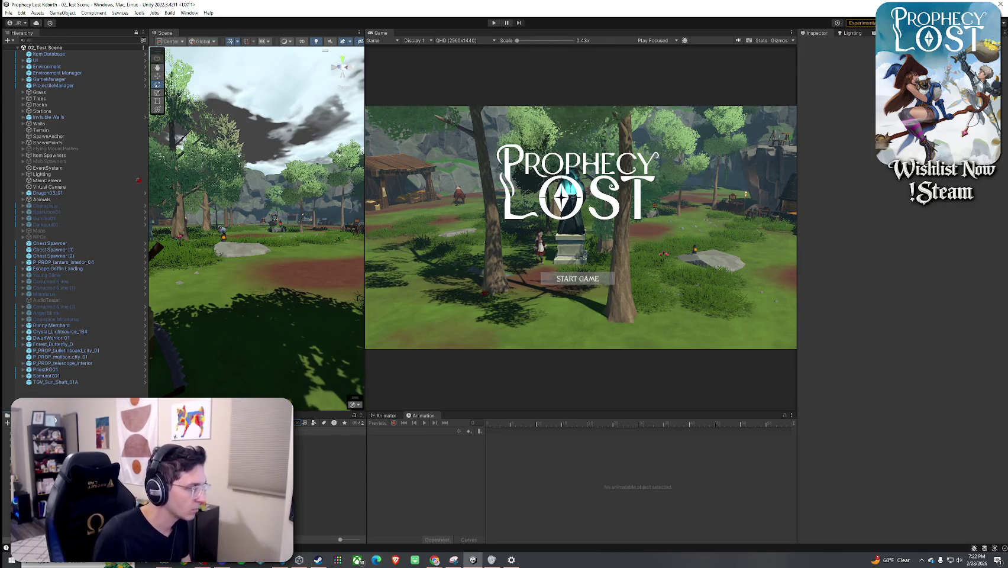
- Assign Prick for Hunting Spear 2 to the spear's Weapon Swing 2 Vfx Prefab slot
left_click(331, 444)
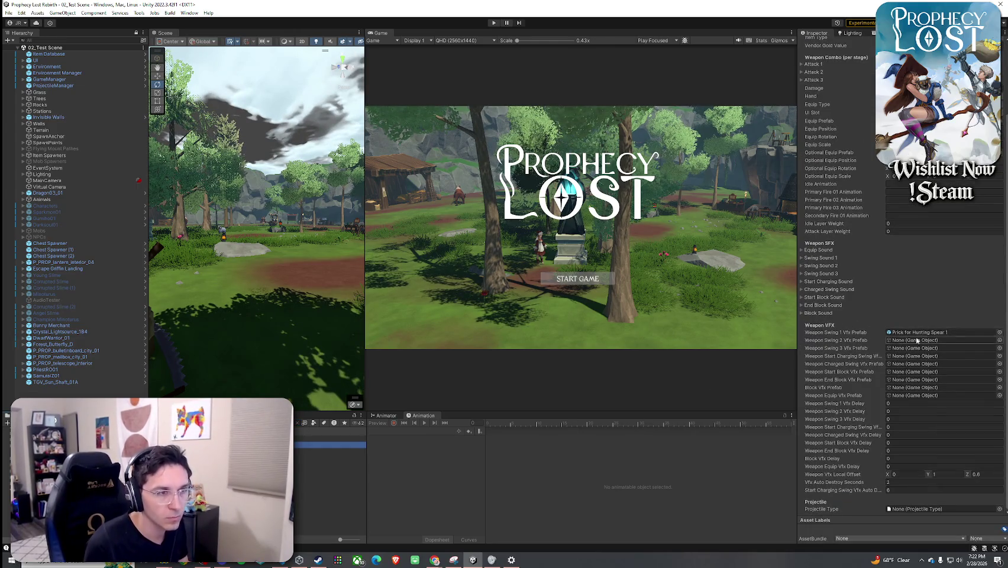
left_click(999, 340)
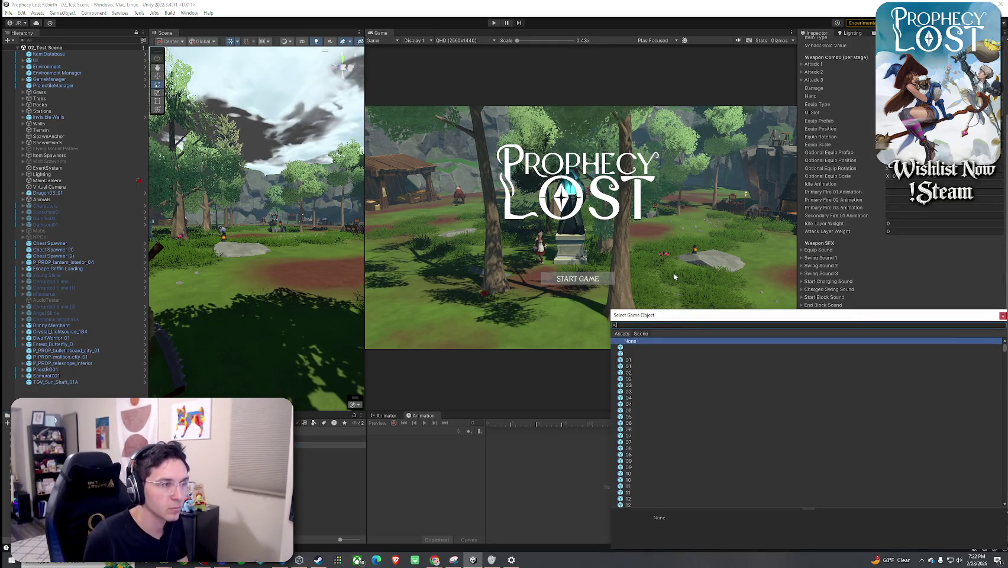
left_click(628, 334)
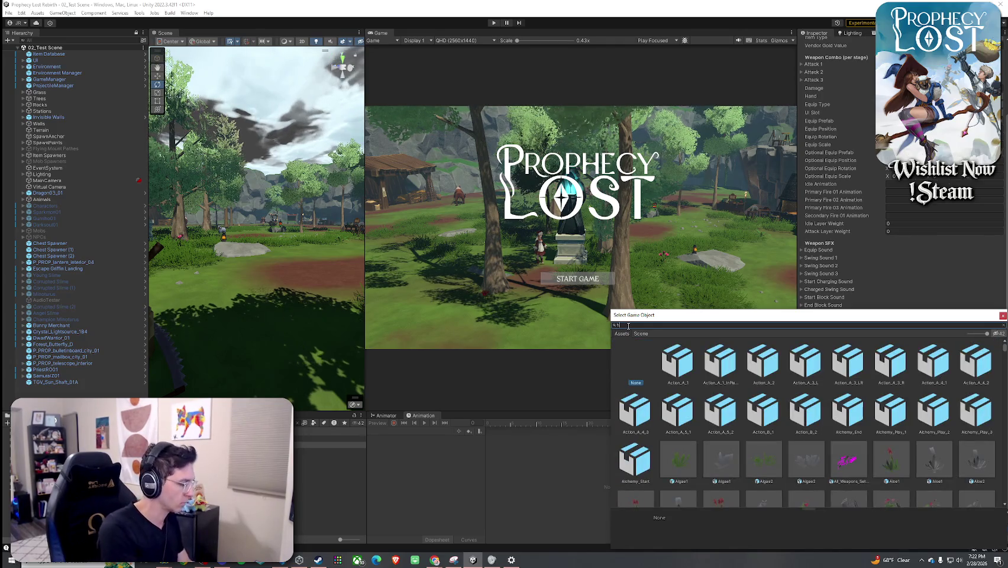
type("hunting spear")
left_click(763, 361)
left_click_drag(786, 321, 605, 269)
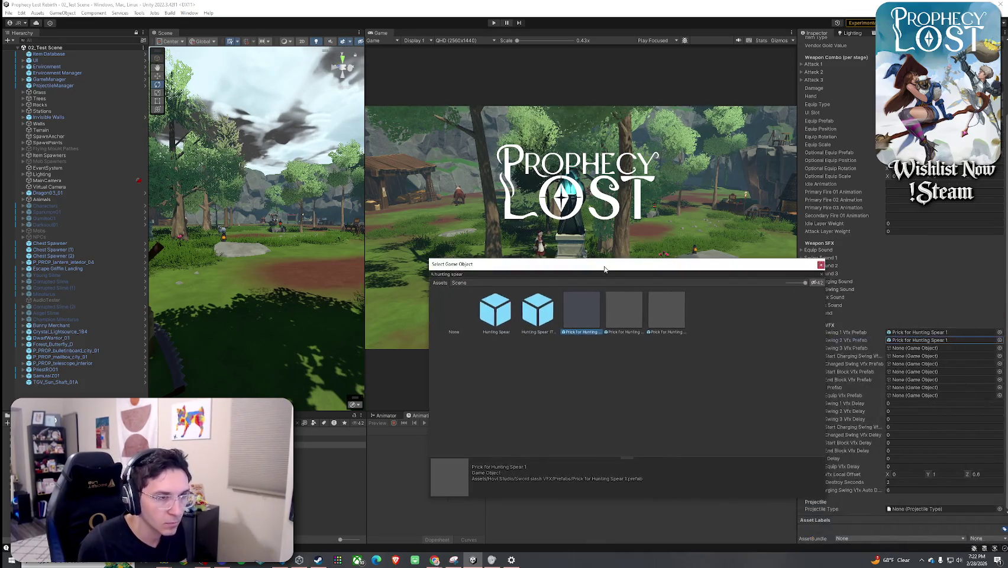
double_click(628, 313)
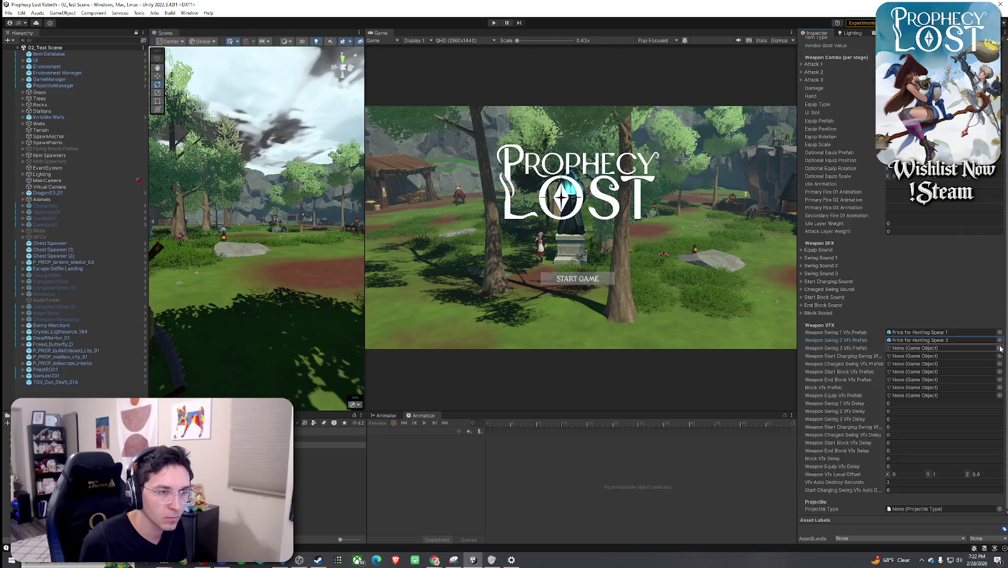
- Assign Prick for Hunting Spear 3 to the Weapon Swing 3 Vfx Prefab slot
left_click(1000, 348)
type("hunting spear 3")
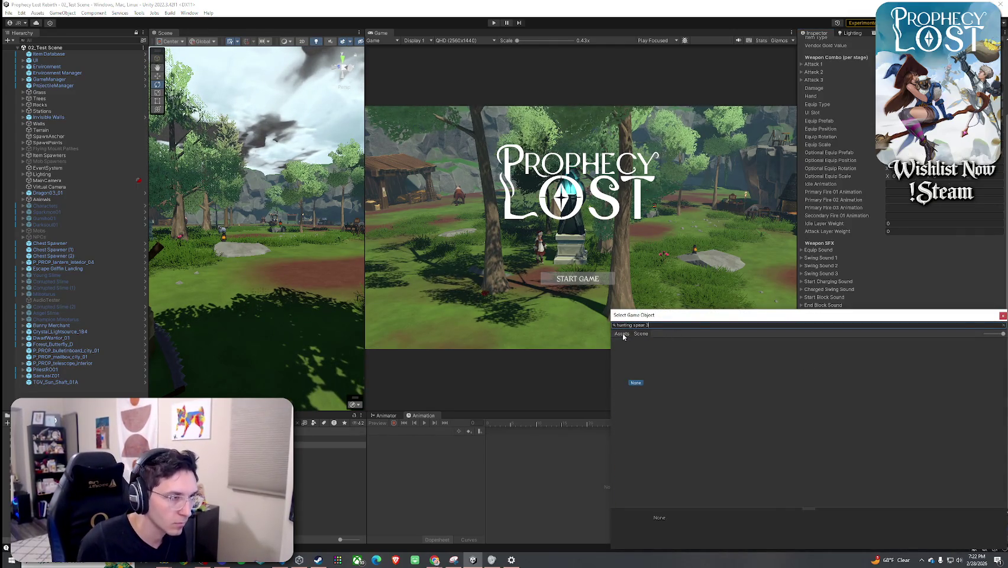
left_click(623, 334)
double_click(677, 361)
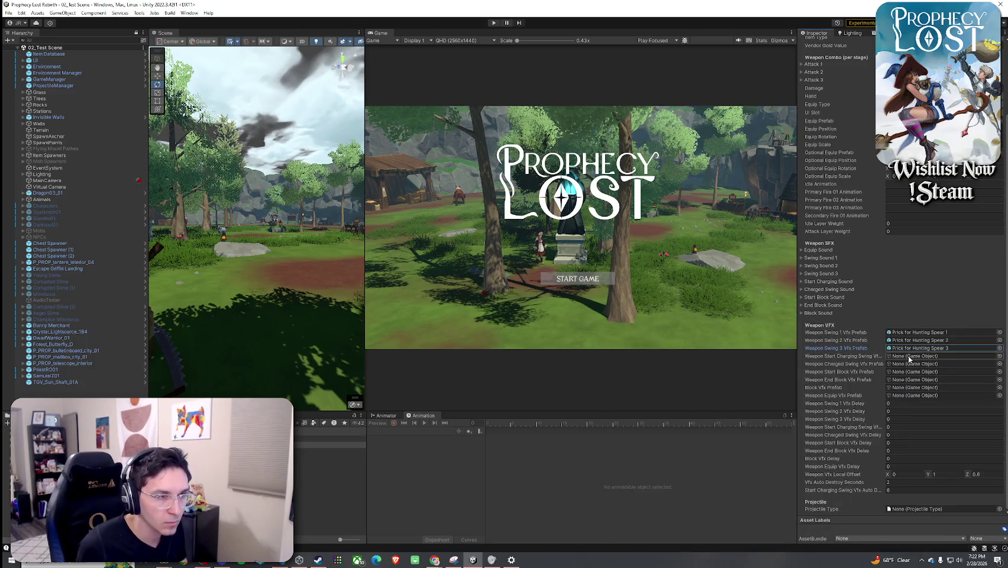
- Save the changes and compare against another weapon's VFX settings
left_click(9, 13)
left_click(23, 49)
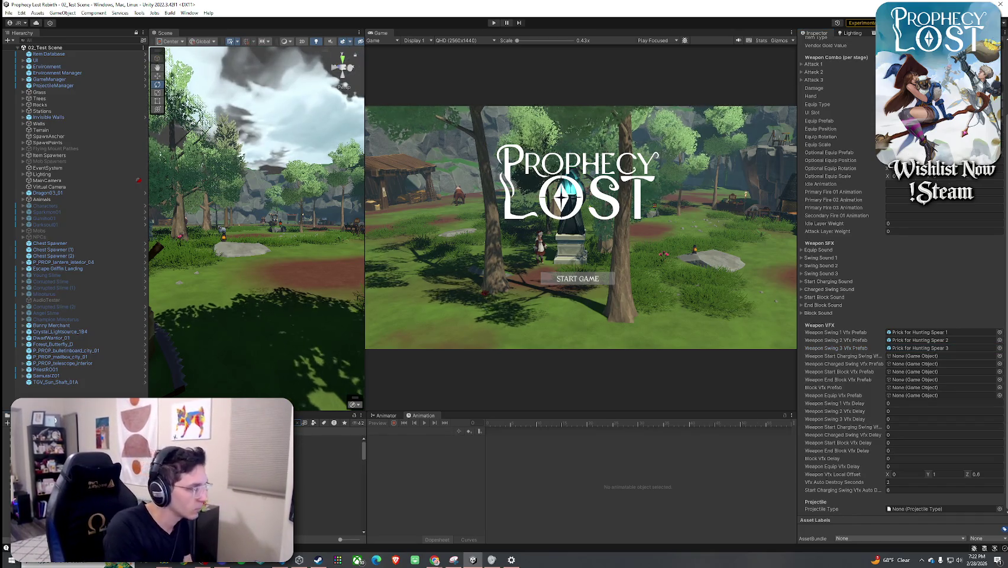
key("Down")
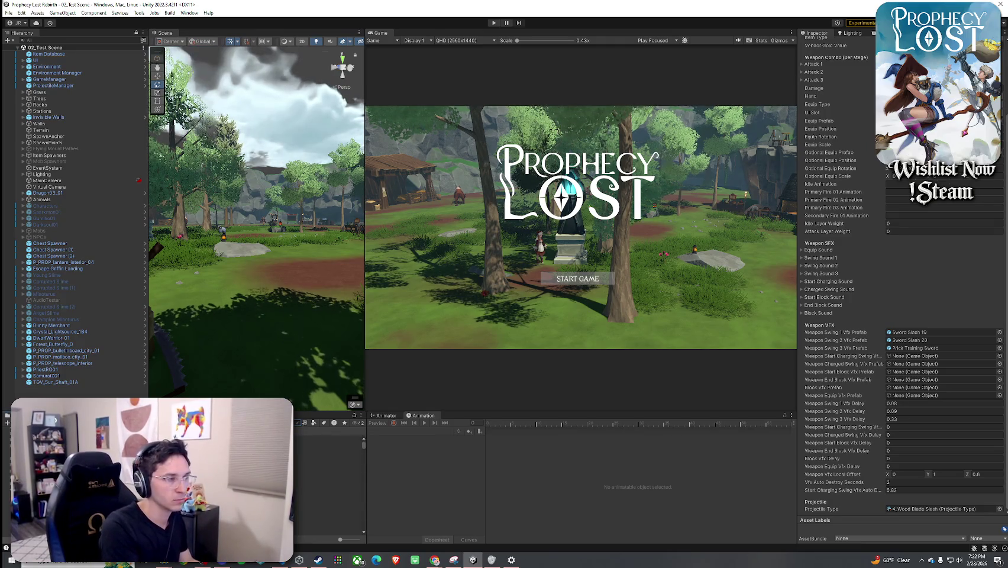
key("Down")
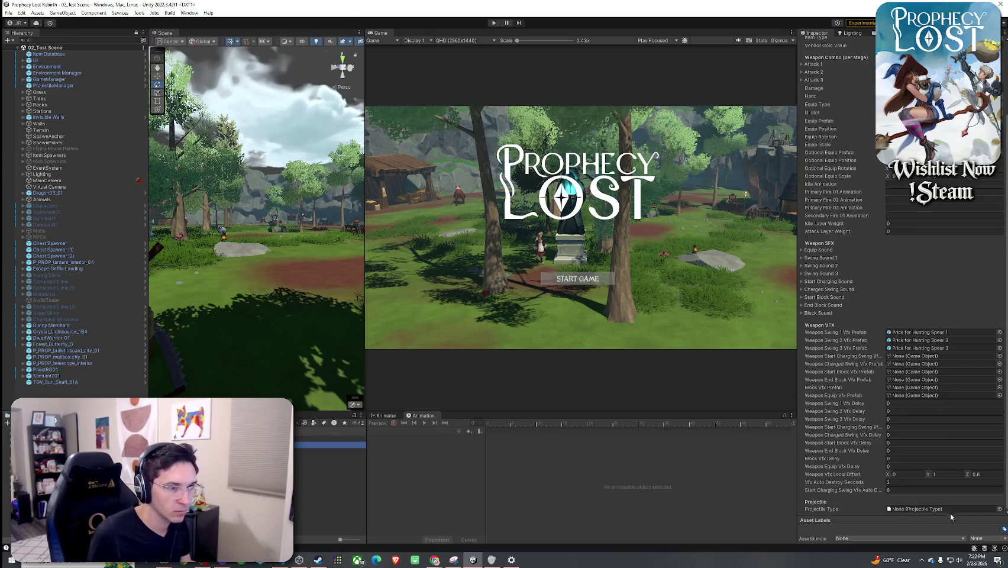
- Set the spear's Projectile Type to 4_Wood Blade Slash
left_click(1000, 509)
type("4")
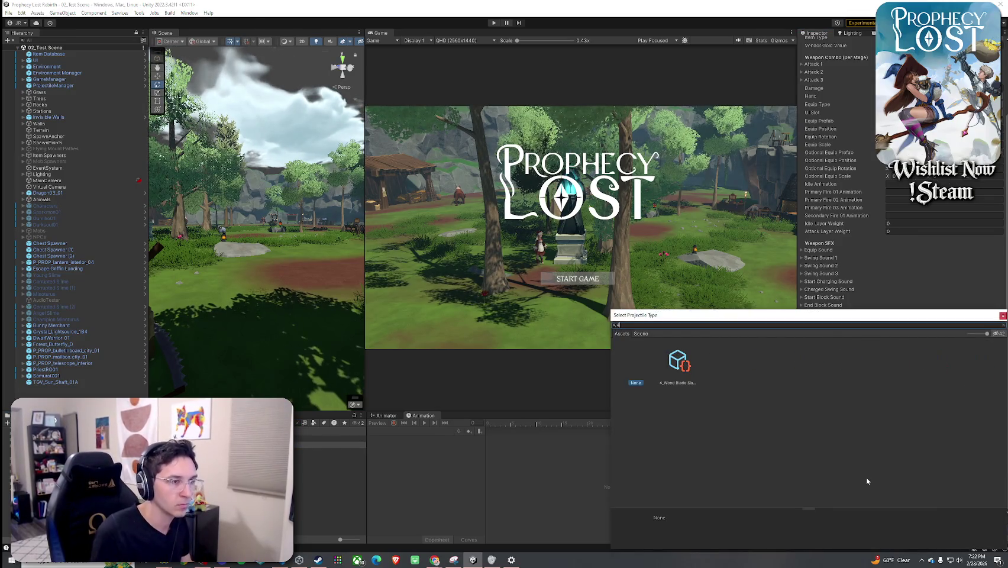
double_click(678, 362)
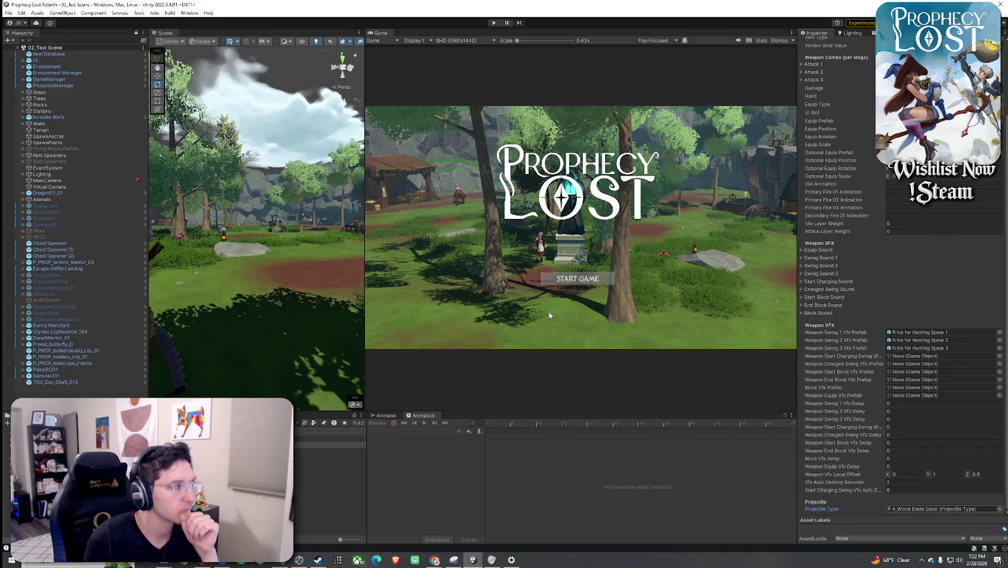
- Save the project and start Play mode to try the spear
left_click(8, 13)
left_click(107, 50)
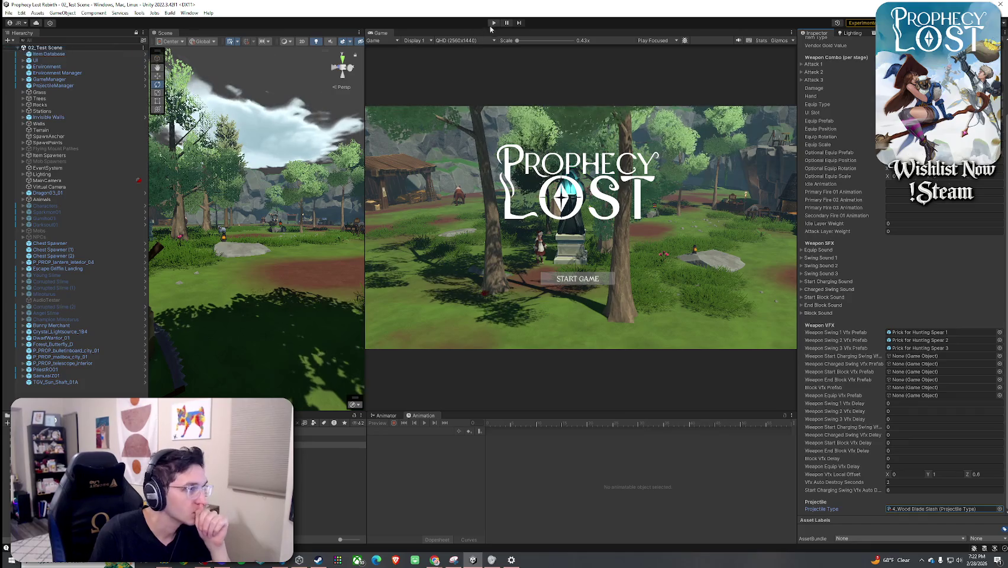
key("ctrl+p")
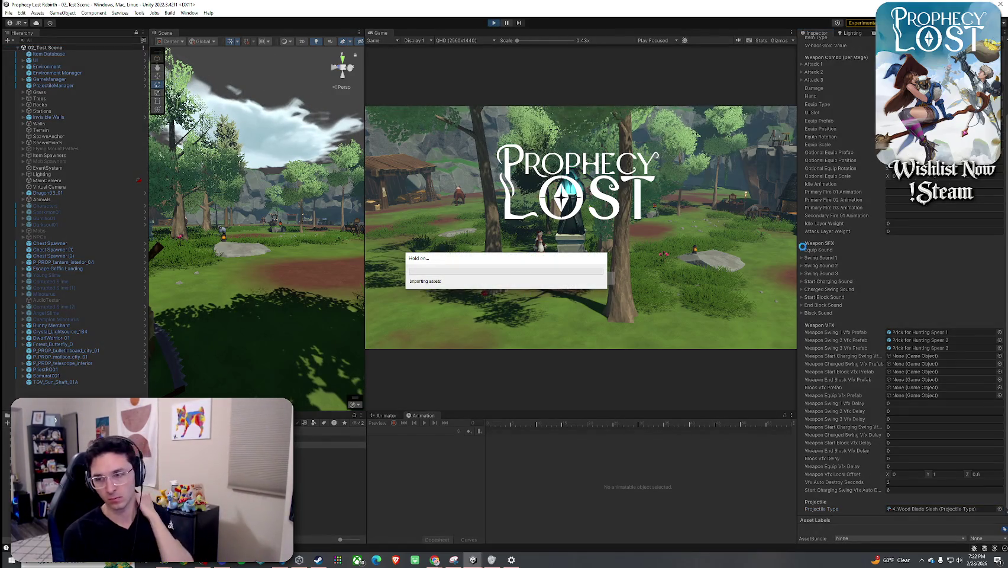
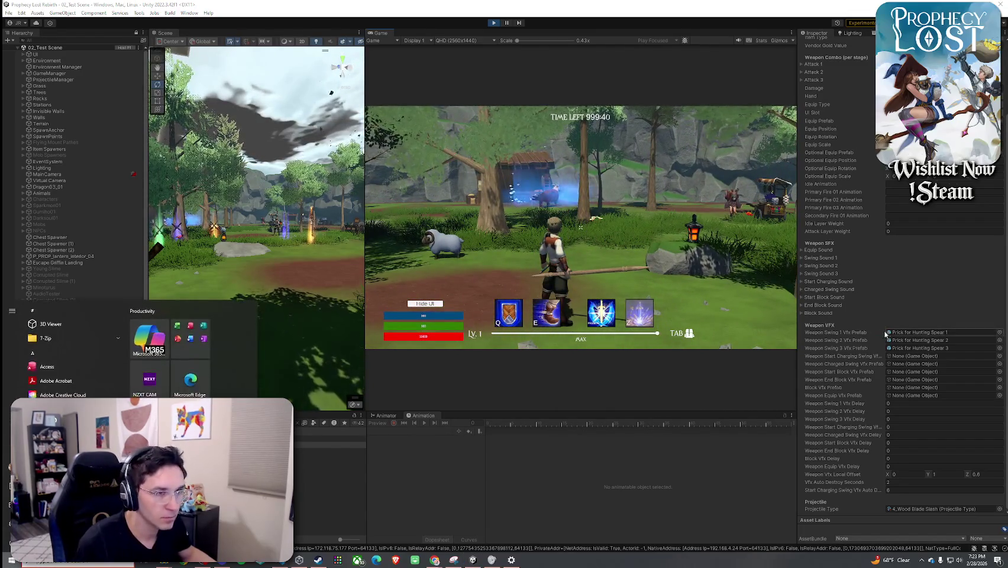
- Open the Prick for Hunting Spear 2 particle prefab and expand its Shape module
double_click(920, 340)
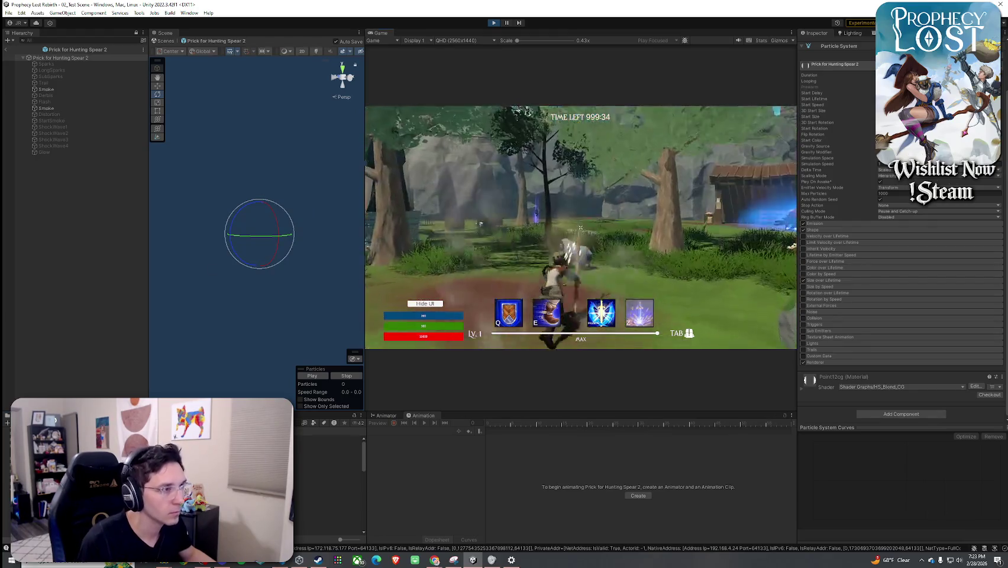
key("super")
left_click(835, 233)
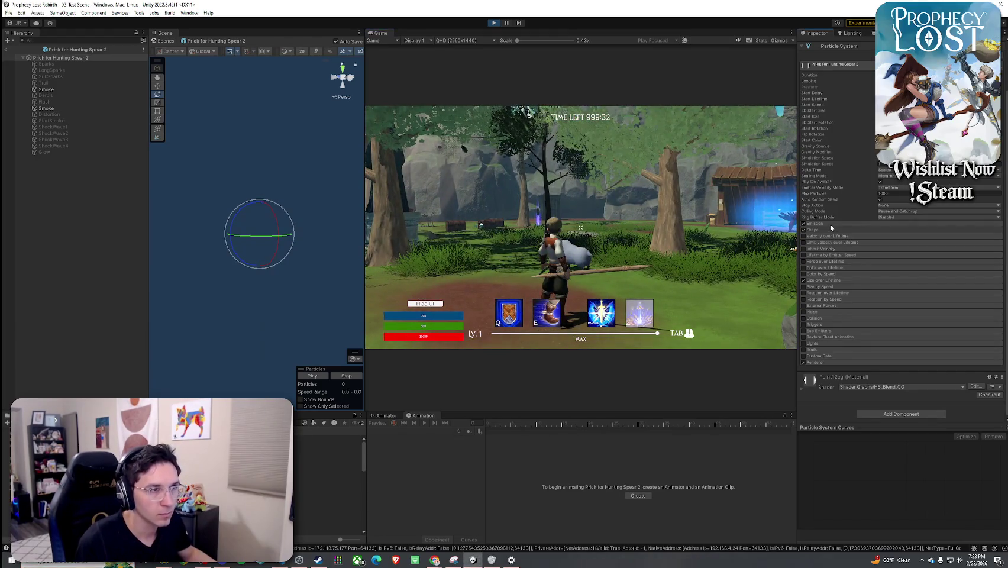
left_click(835, 230)
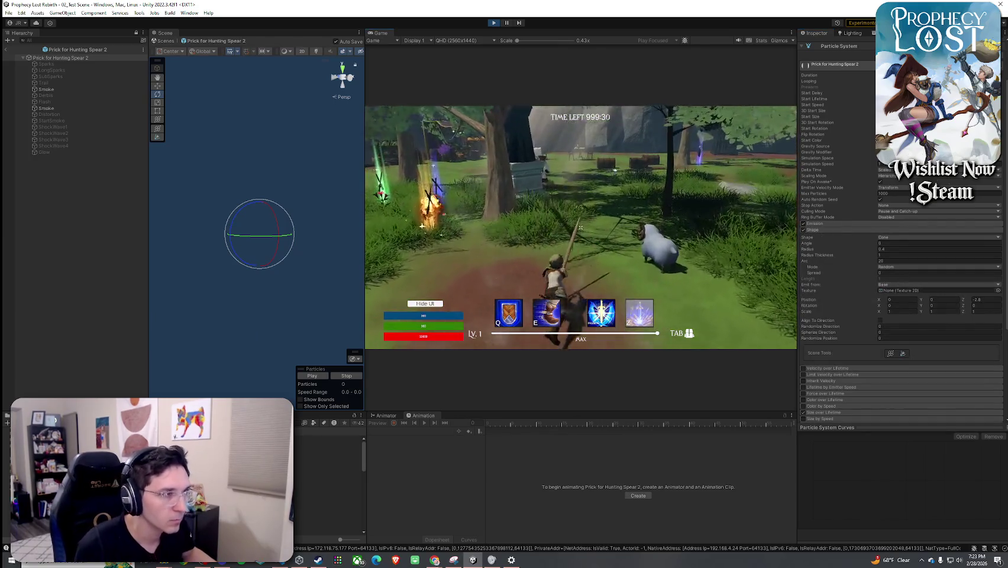
key("super")
key("super")
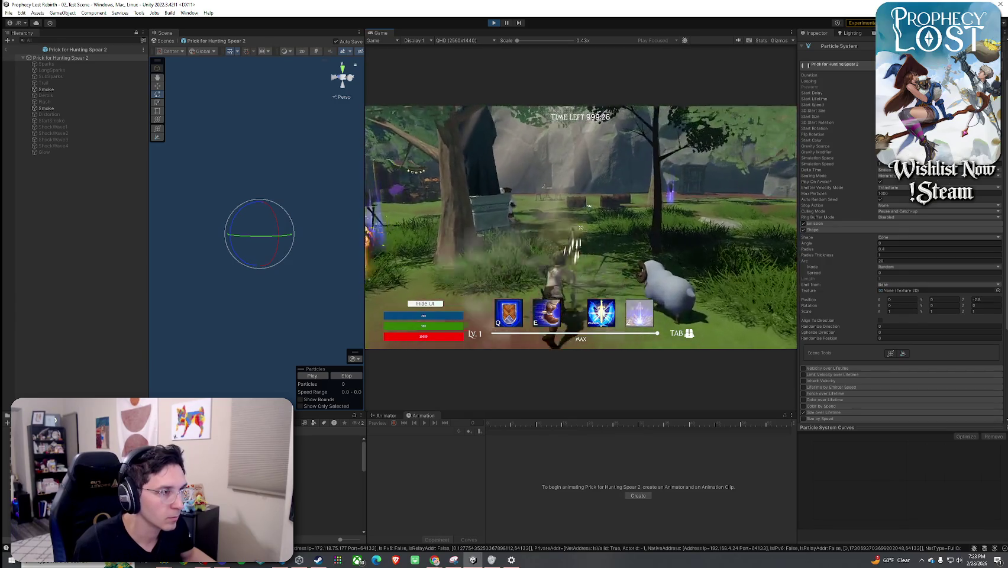
key("super")
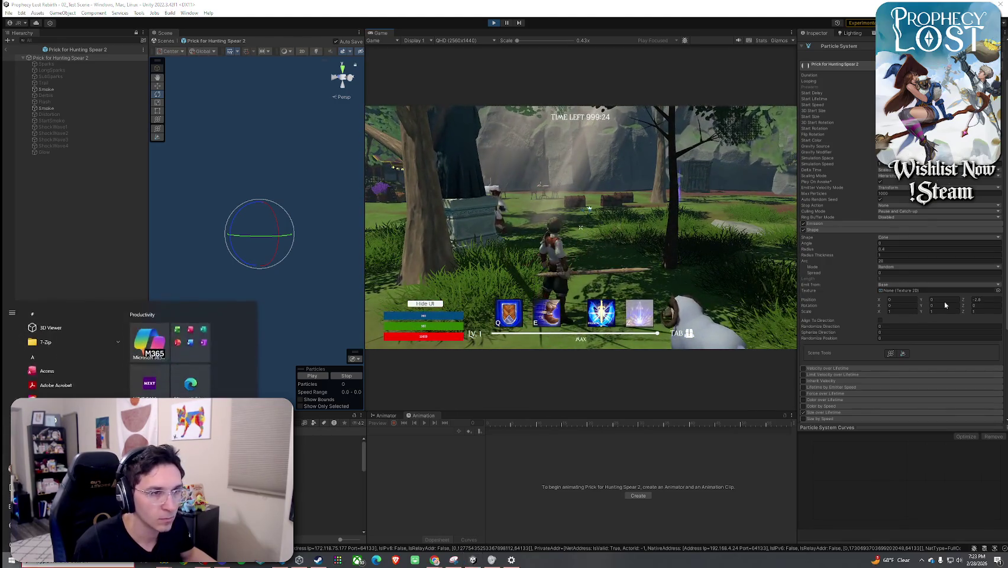
- Set the Shape position Z to -2 and Y to 1, then readjust Y during play
left_click(985, 300)
type("-2")
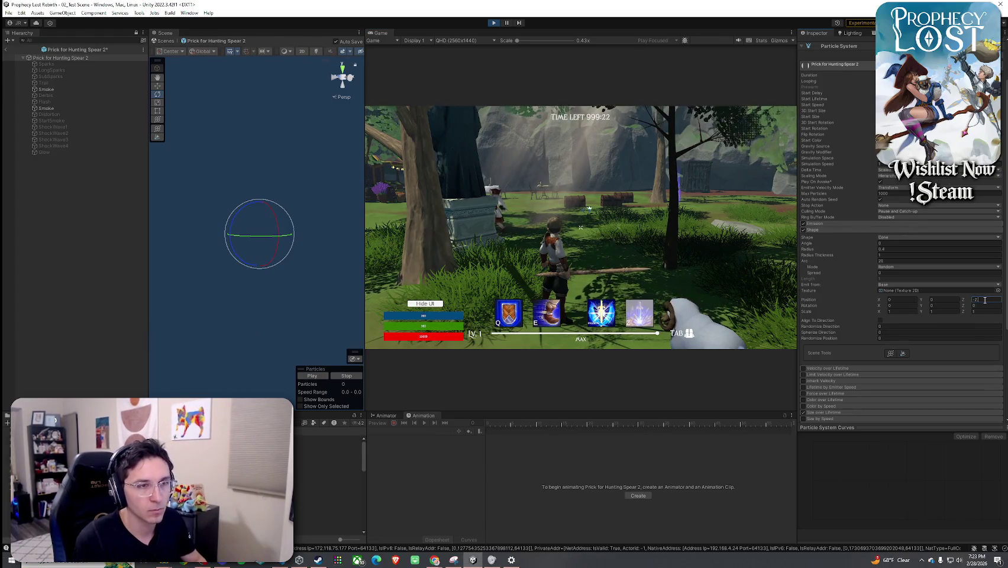
left_click(942, 300)
type("1")
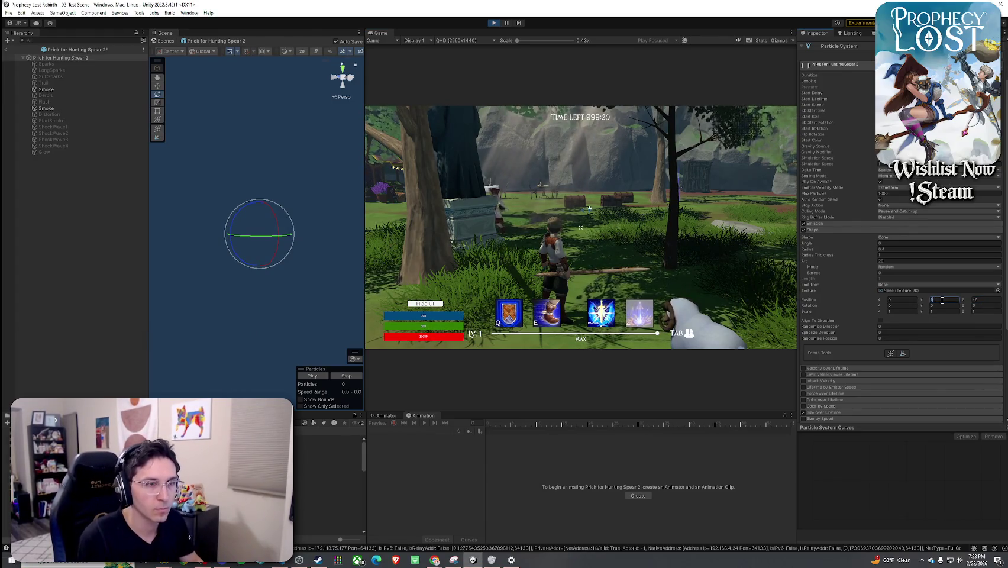
left_click(580, 227)
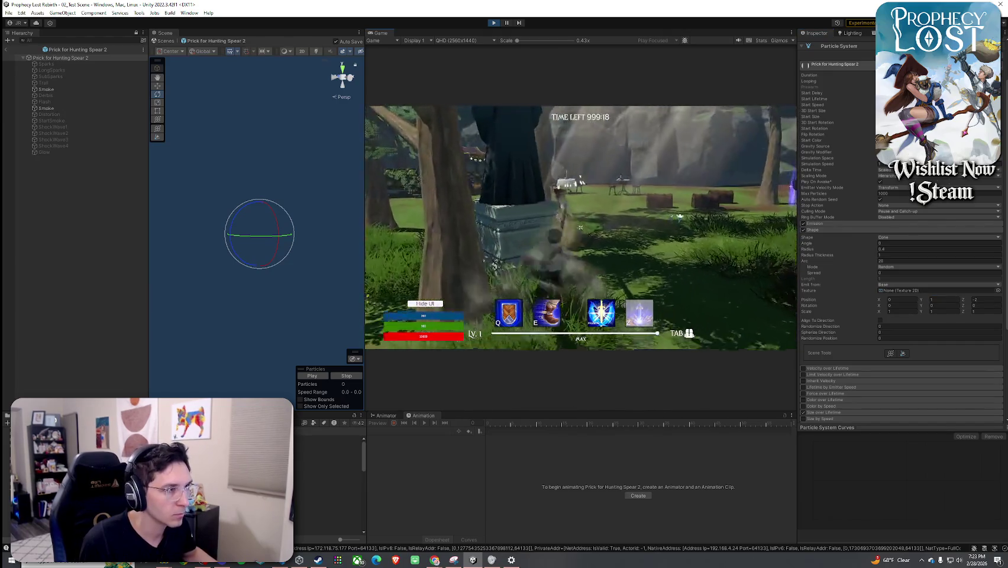
key("w")
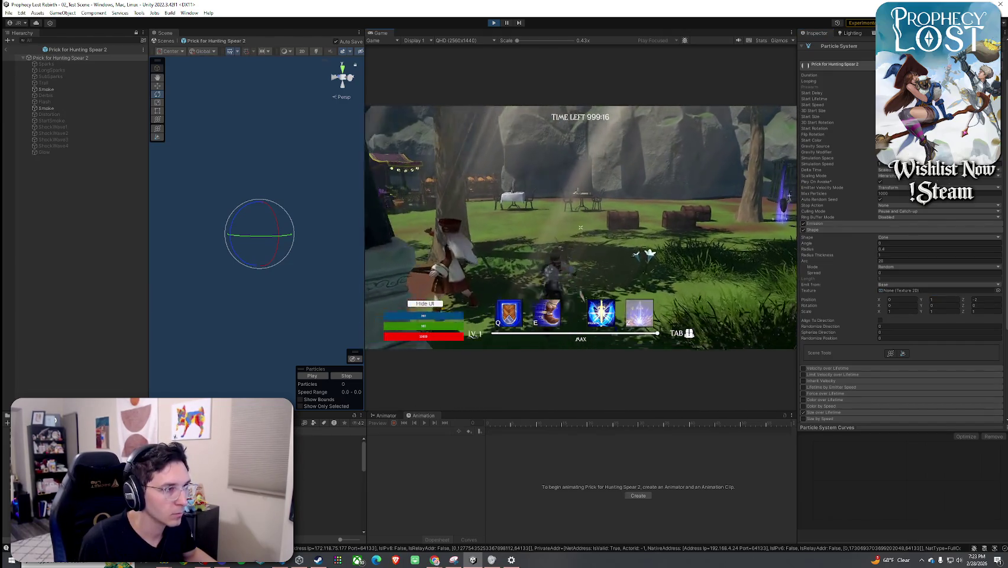
key("super")
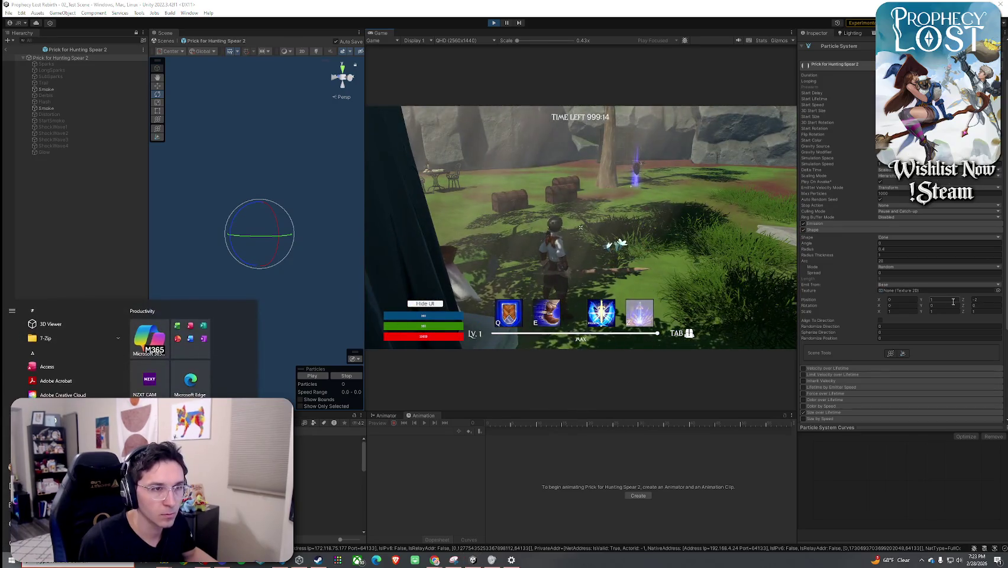
left_click(948, 301)
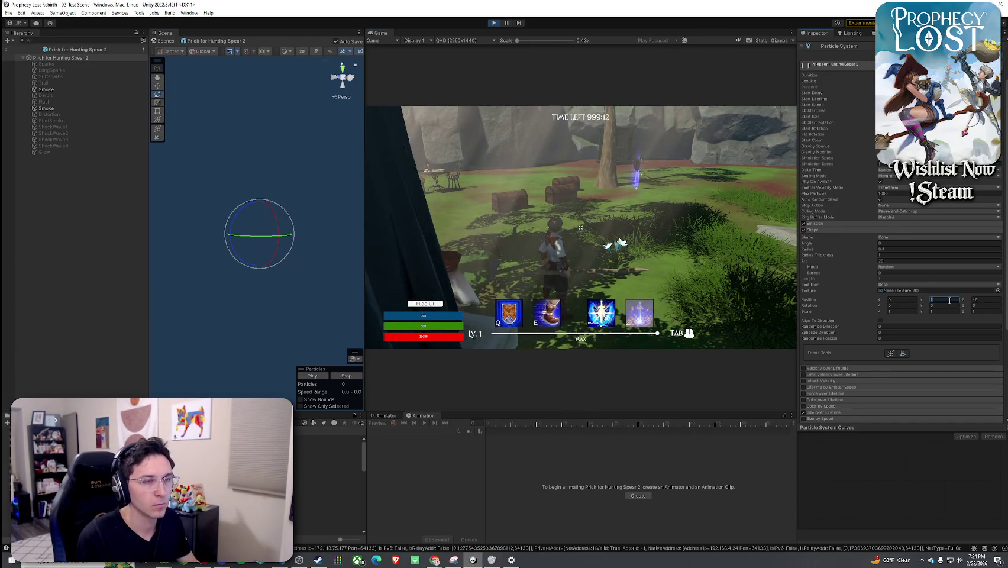
left_click(638, 261)
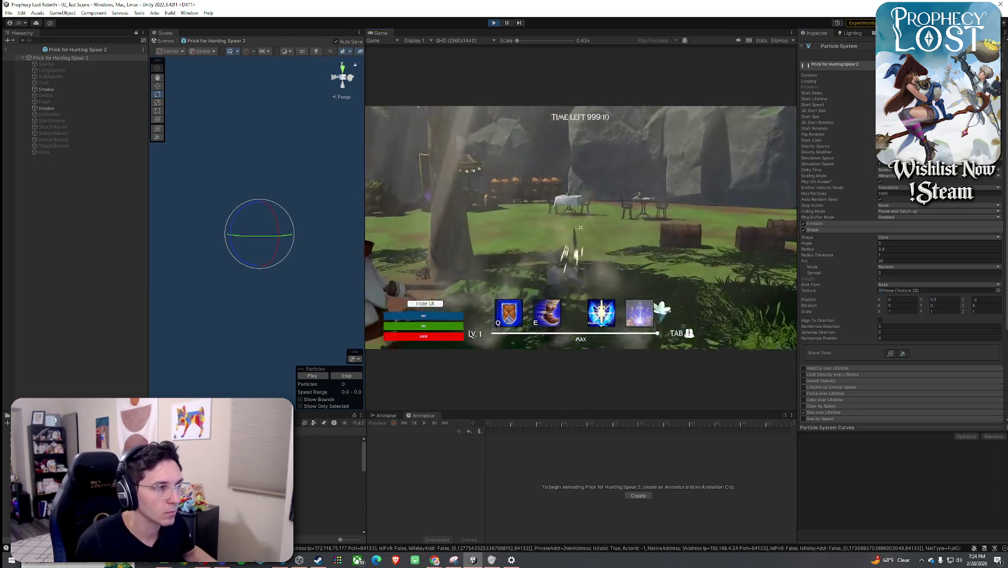
- Walk the character forward and commit an edit to the Shape Position X value
key("w")
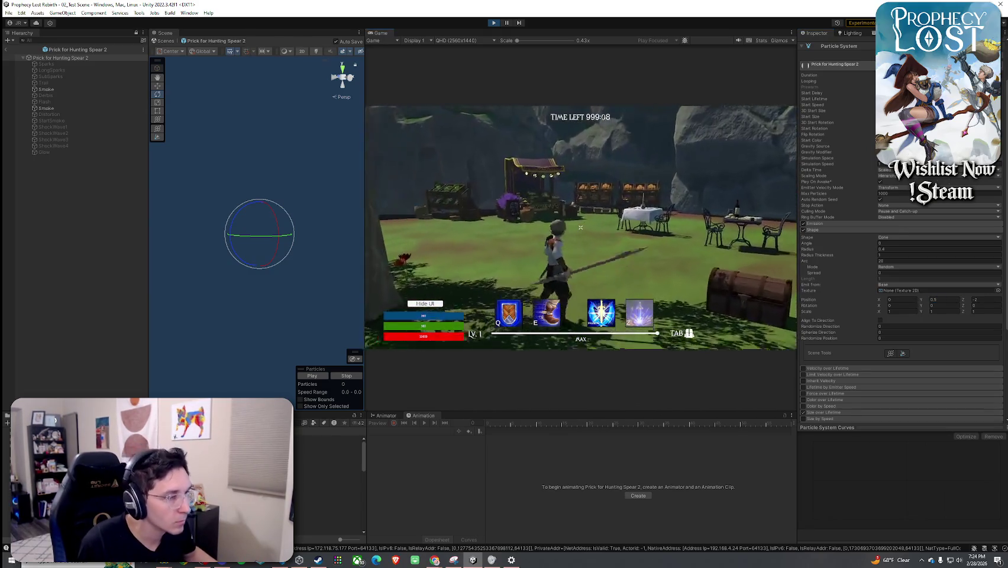
key("w")
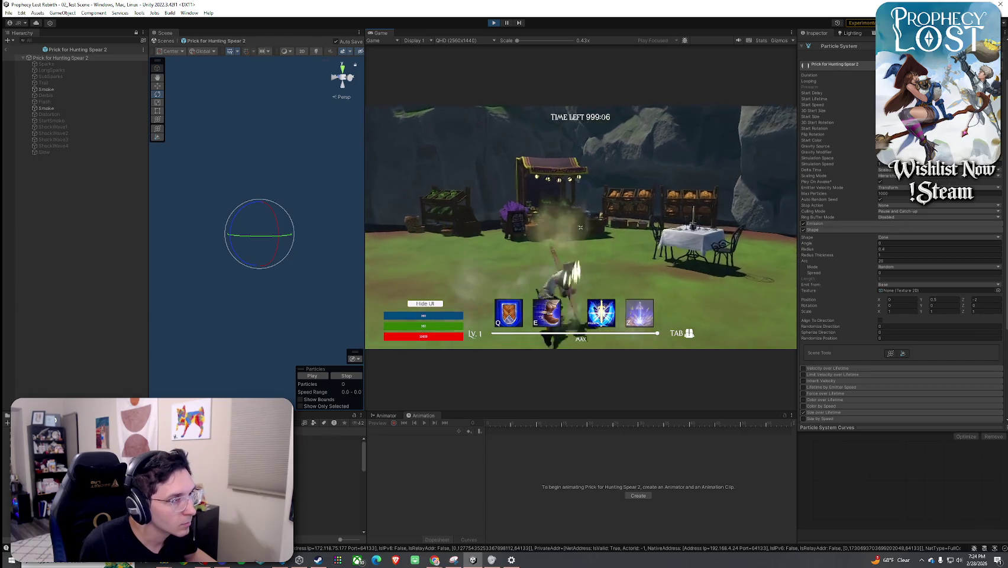
key("w")
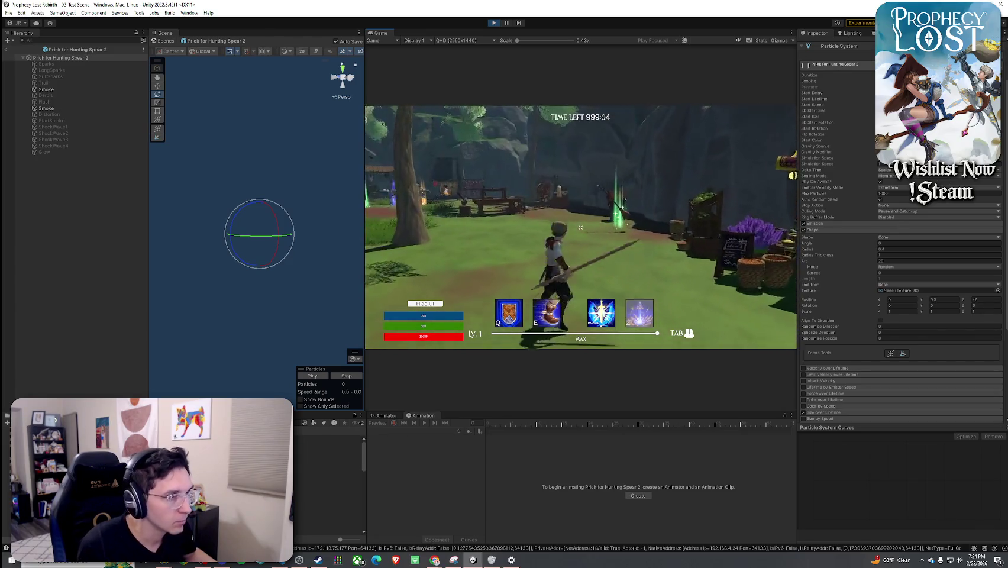
left_click(904, 300)
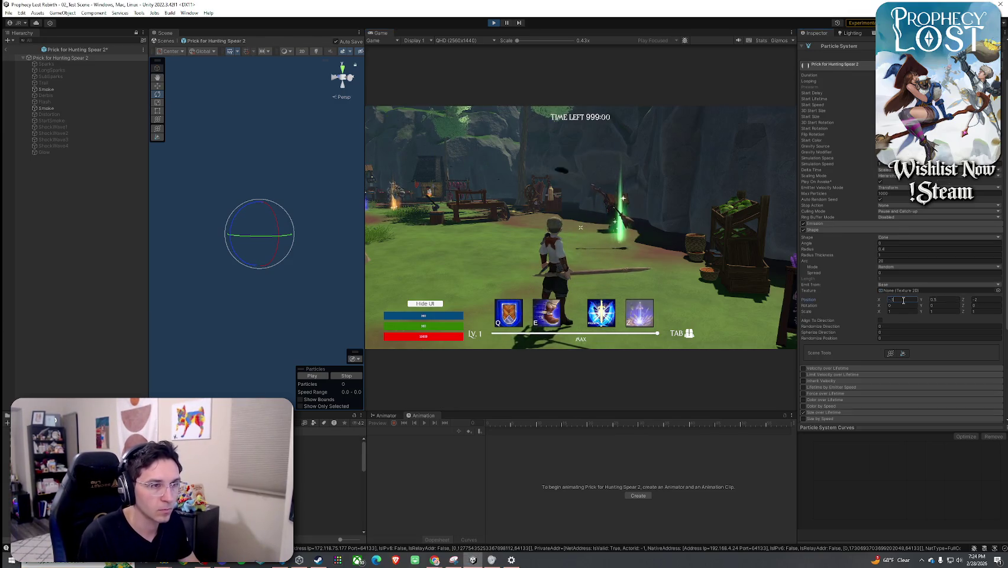
key("Return")
key("w")
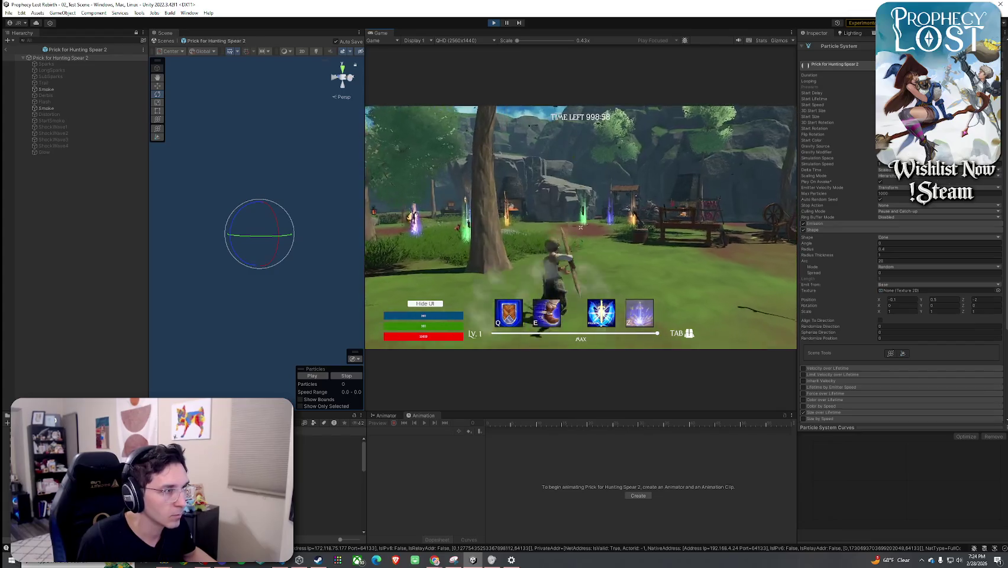
key("super")
key("super")
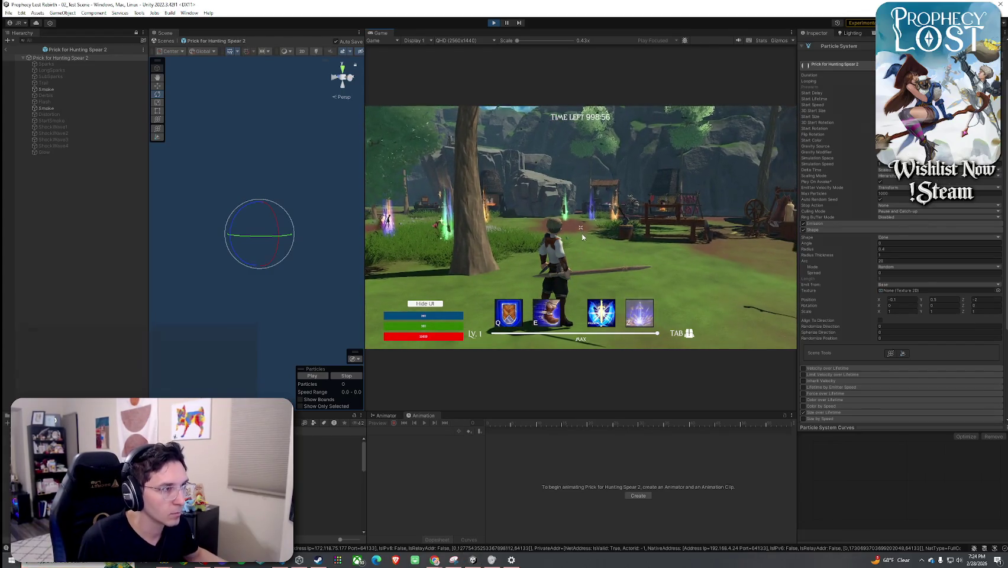
- Run around the village testing the spear swing, then select the Prick for Hunting Spear 1 prefab
key("w")
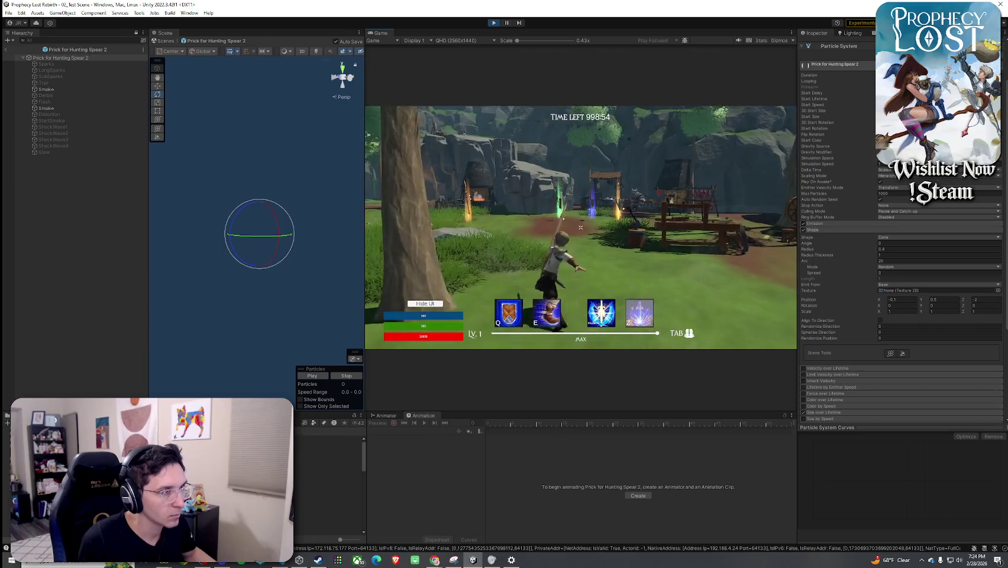
key("w")
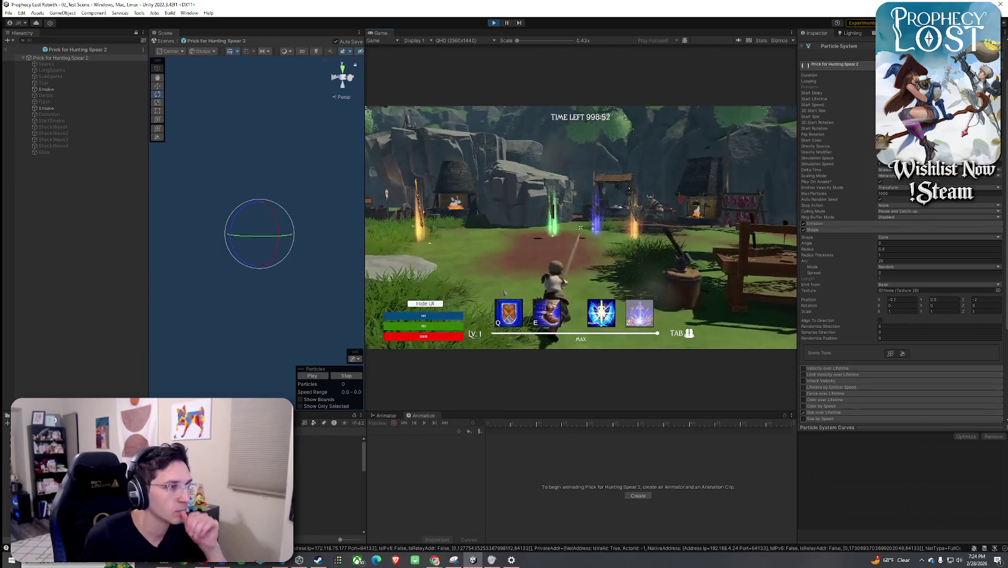
key("w")
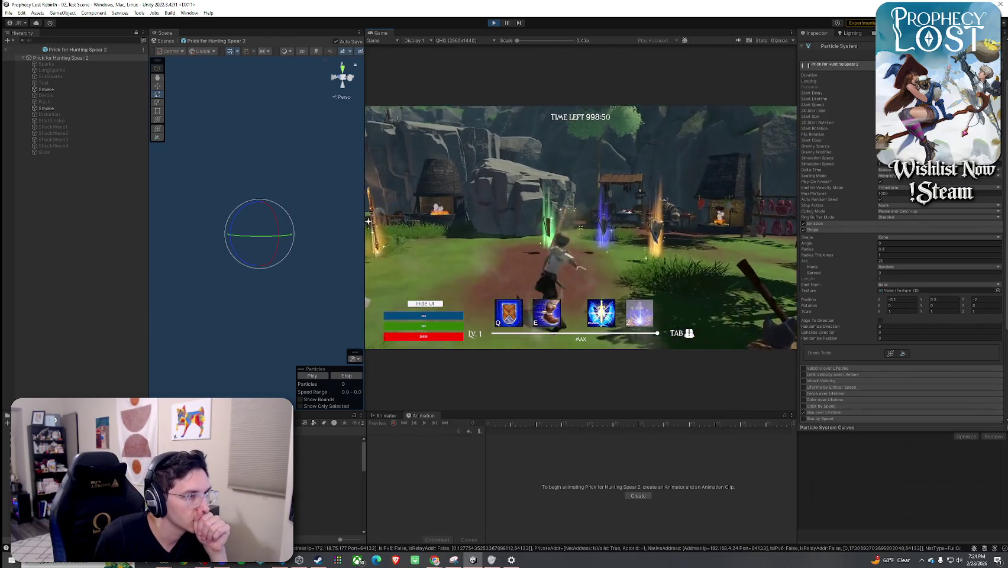
key("w")
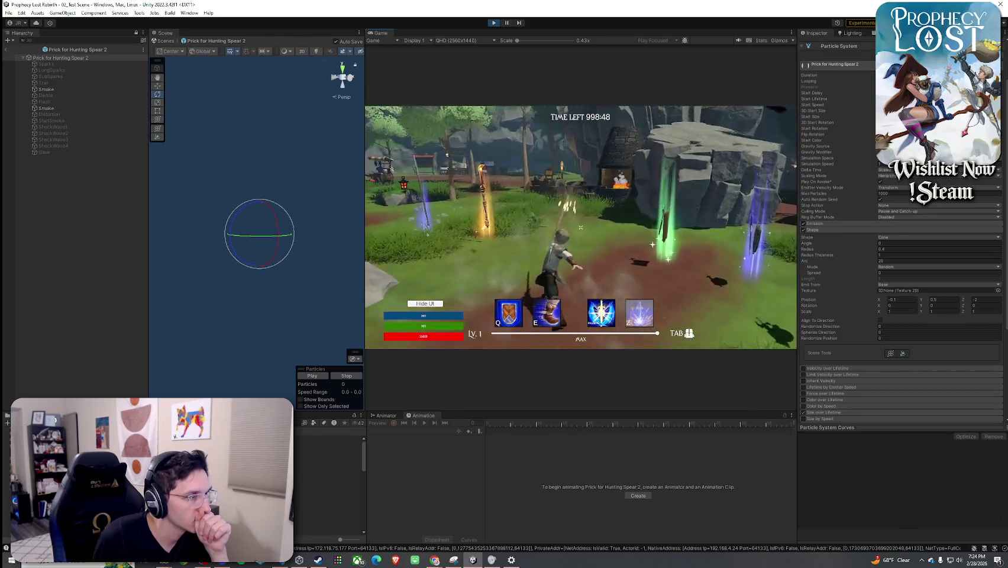
key("w")
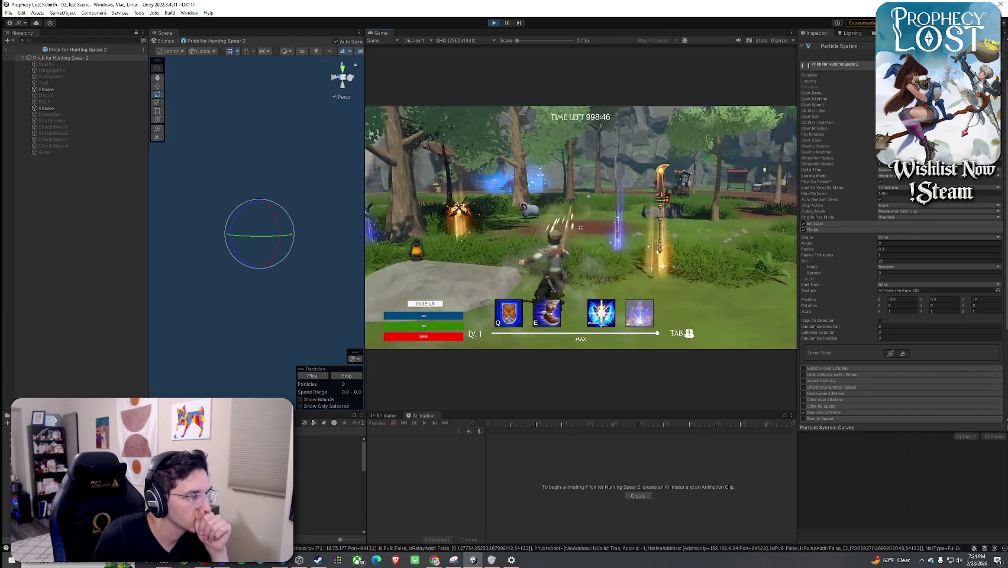
key("w")
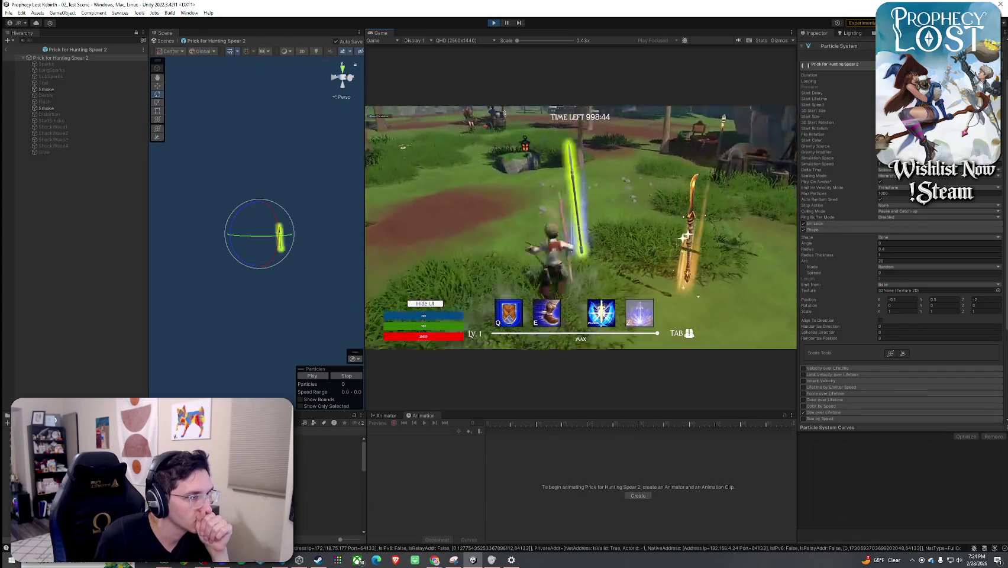
key("w")
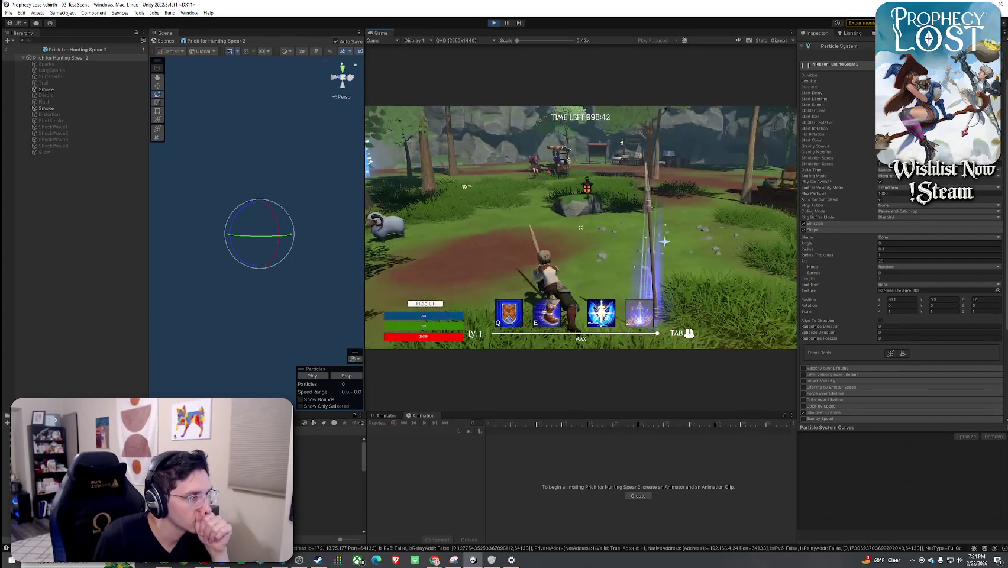
key("w")
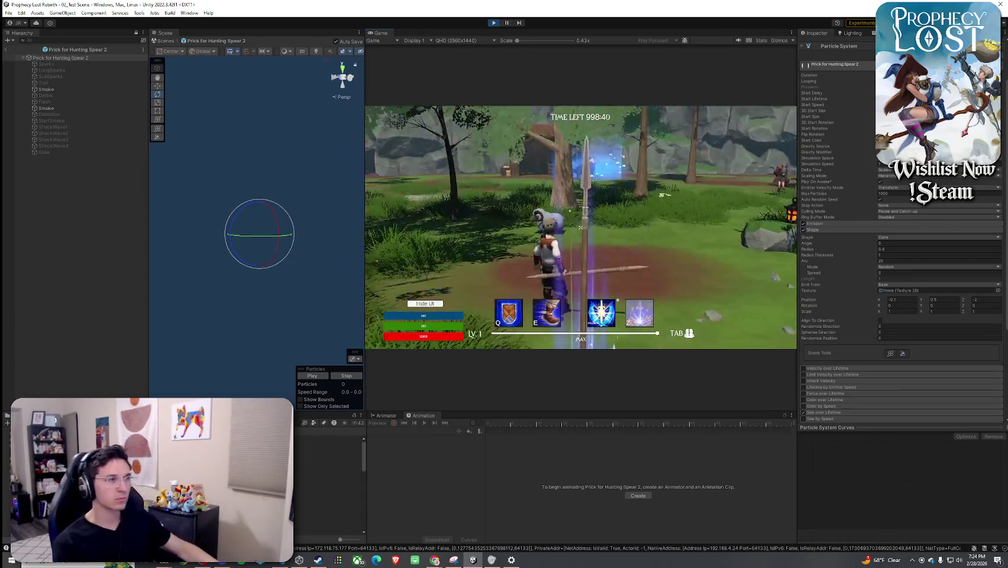
key("w")
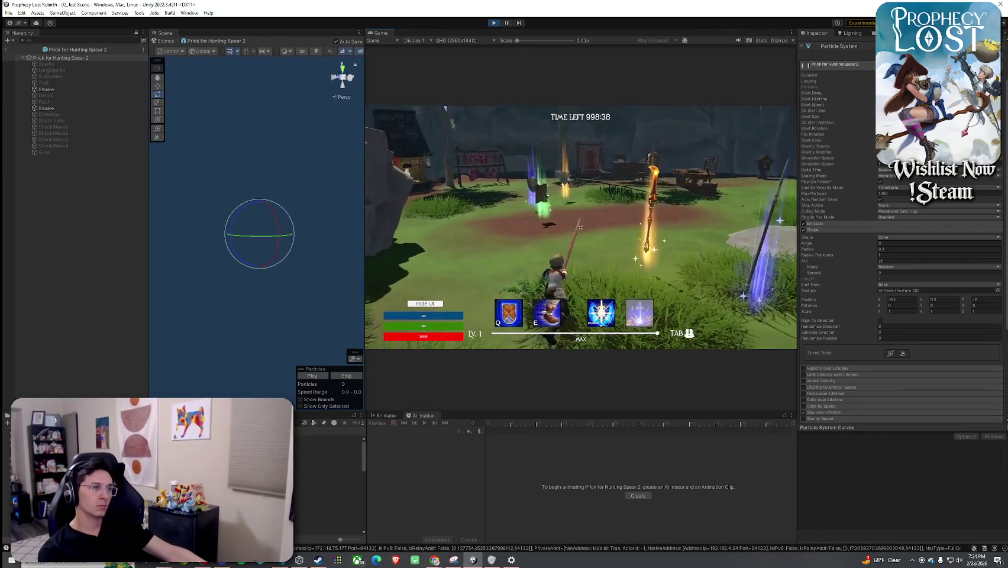
key("w")
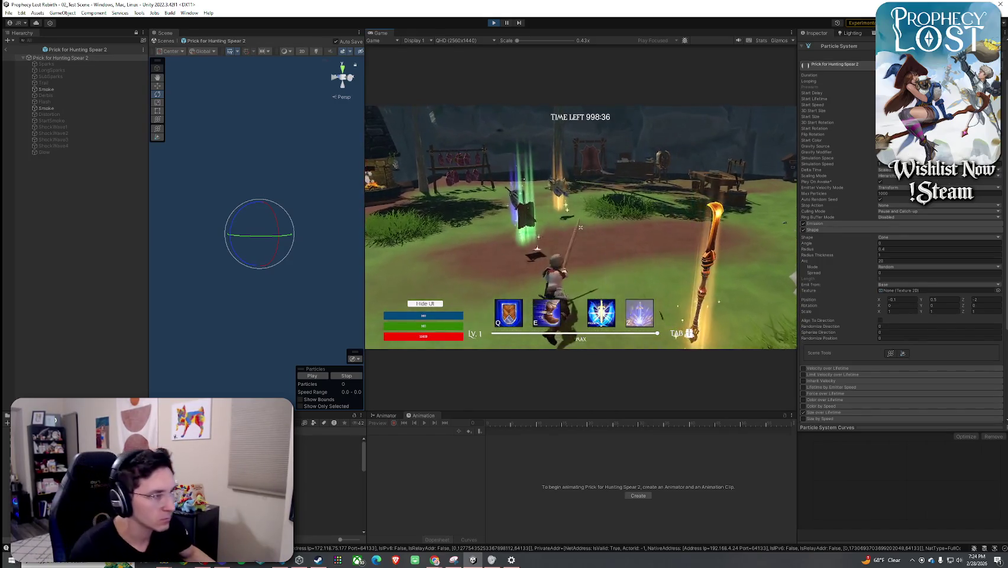
key("w")
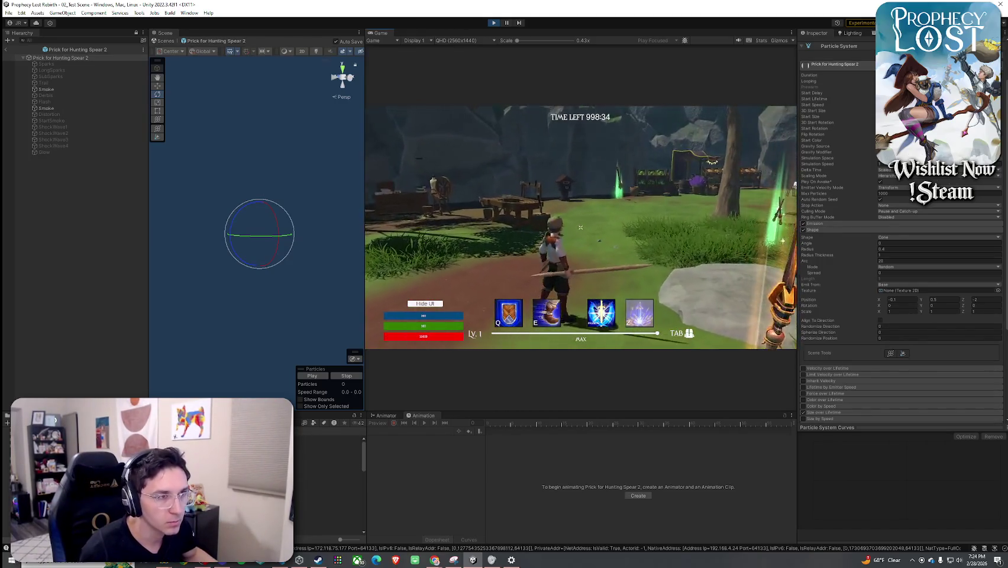
key("super")
left_click(327, 470)
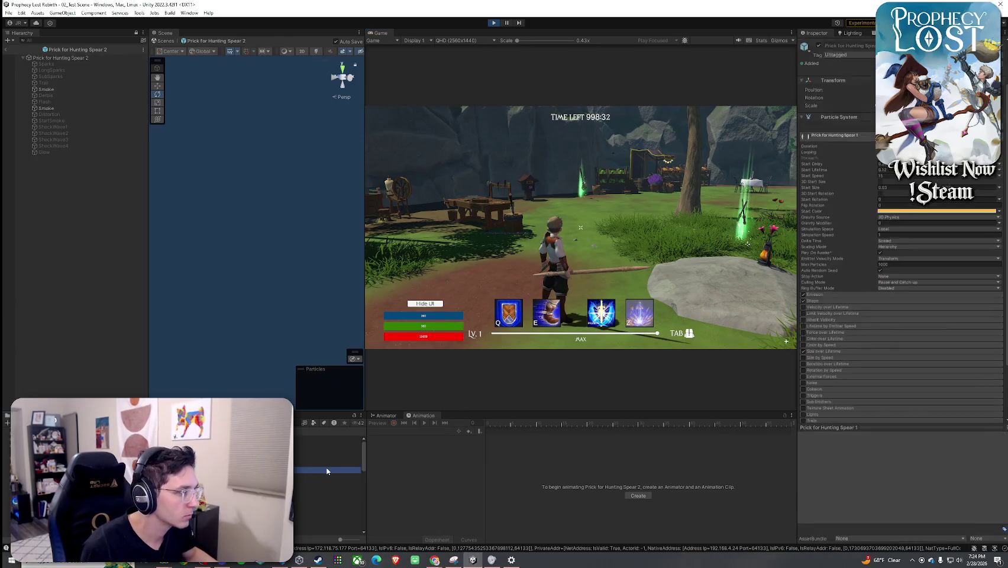
- Open Prick for Hunting Spear 3 in Prefab Mode and thrust the spear in-game
left_click(328, 482)
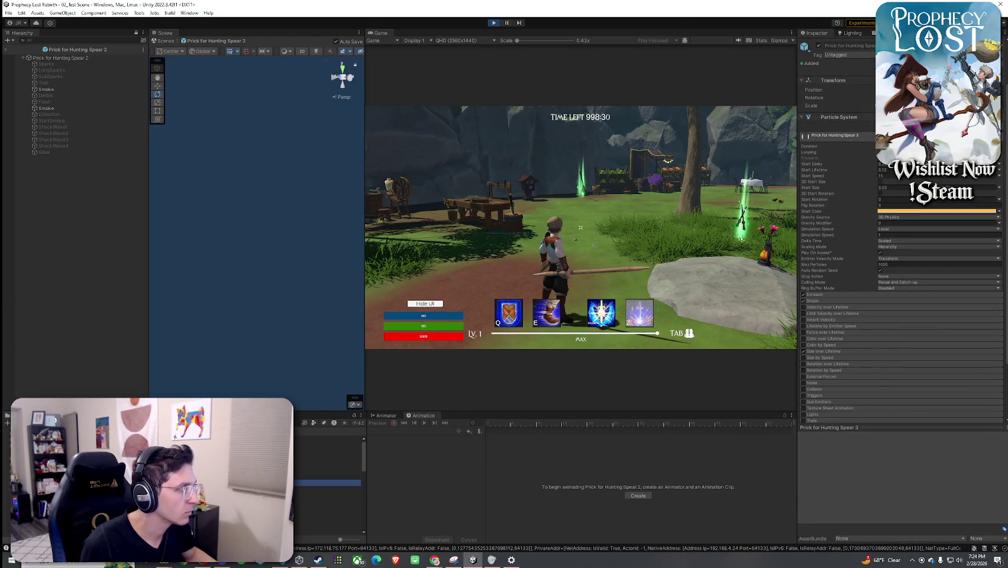
double_click(328, 483)
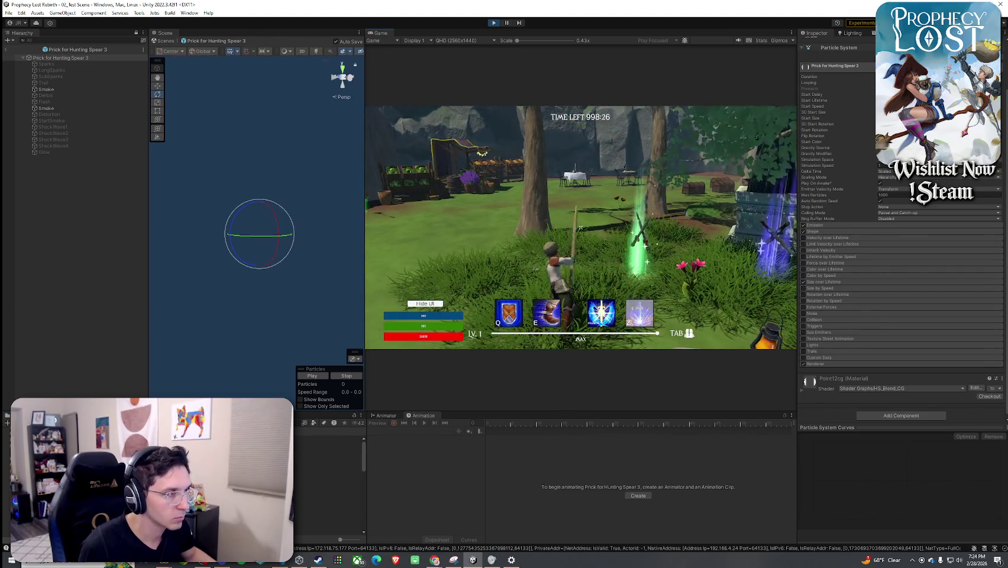
key("super")
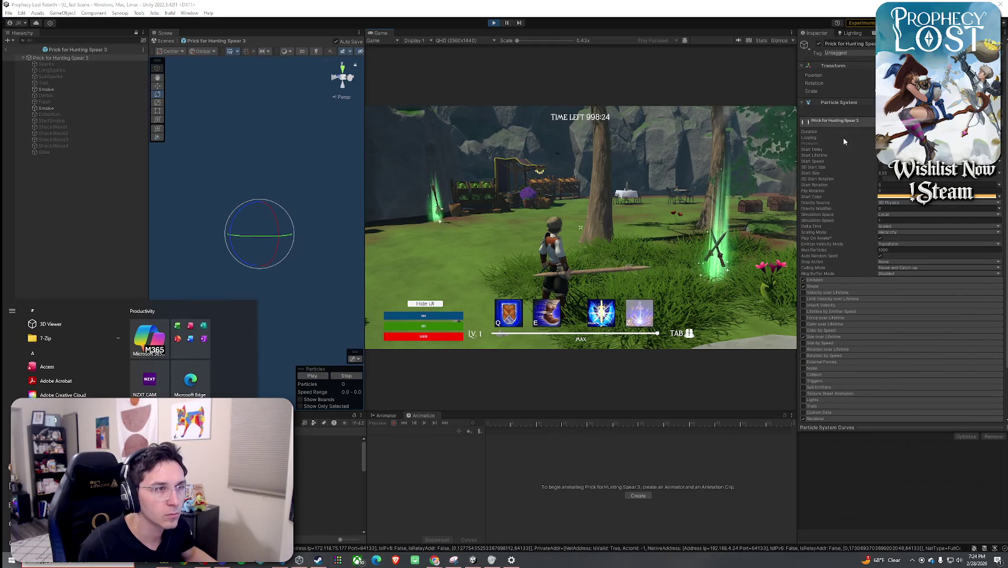
key("super")
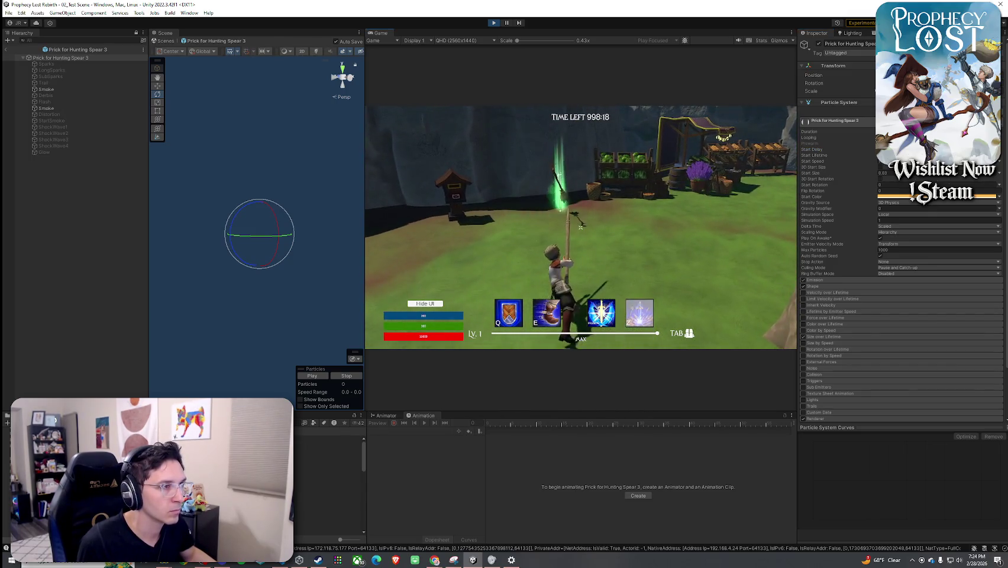
left_click(581, 227)
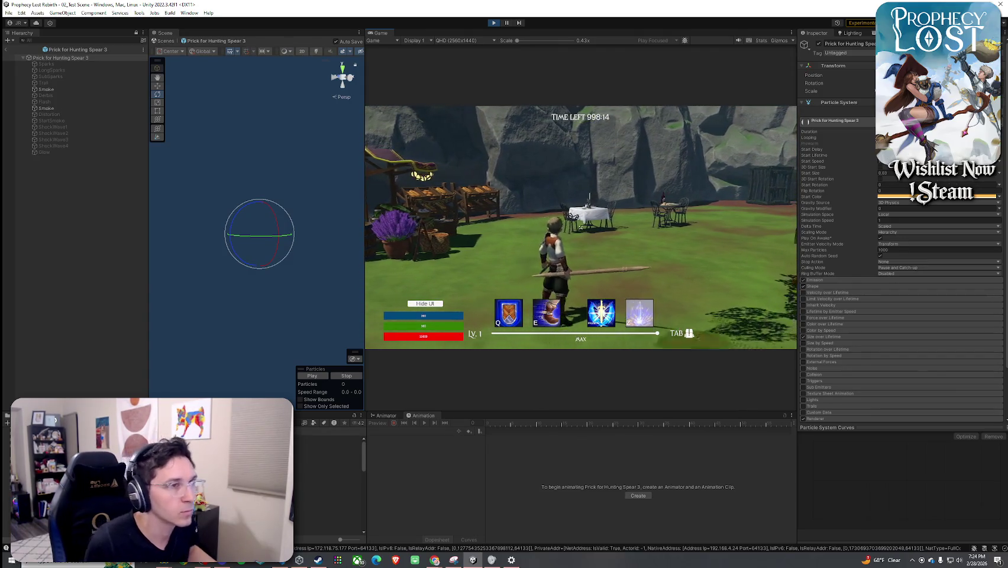
key("super")
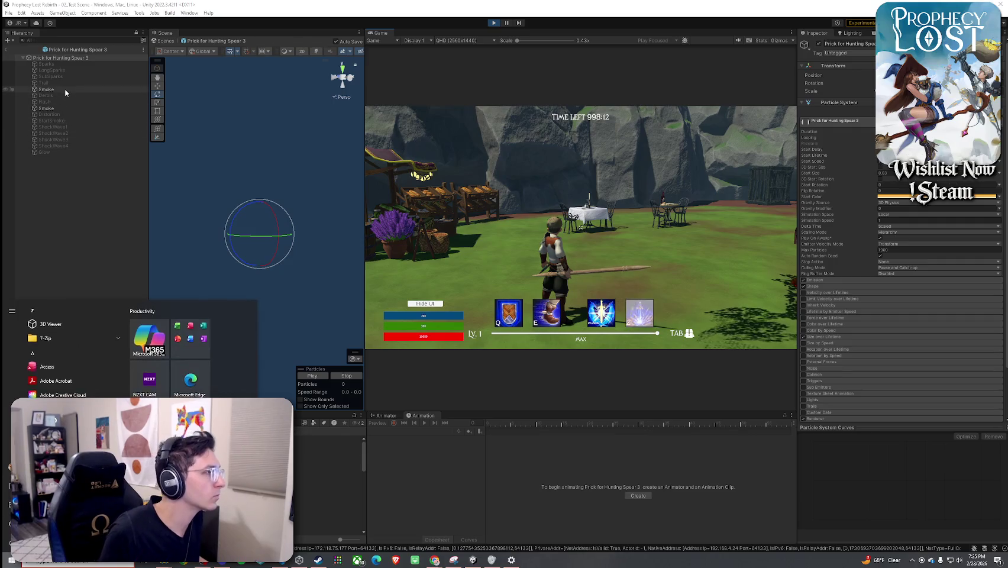
left_click(64, 89)
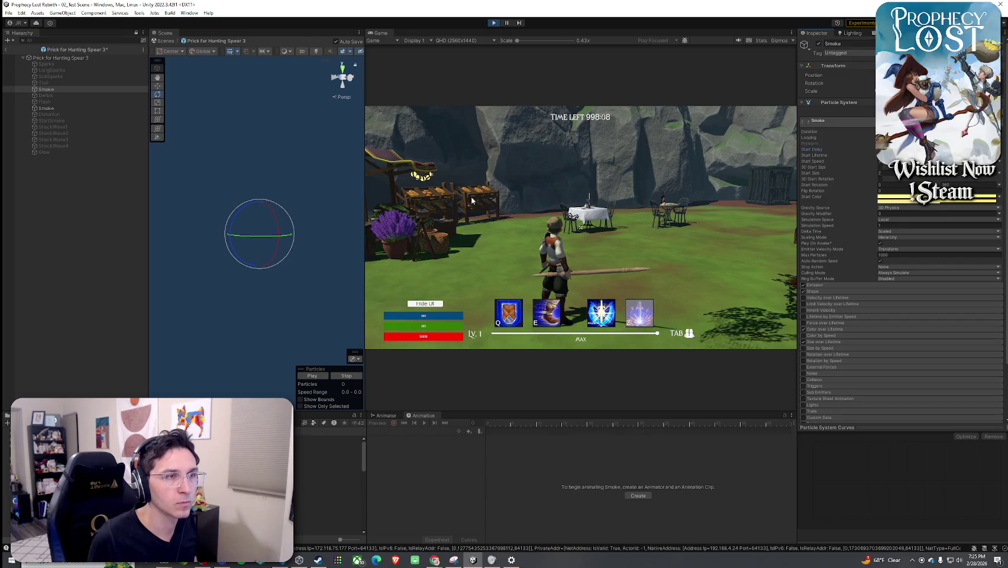
left_click(136, 109)
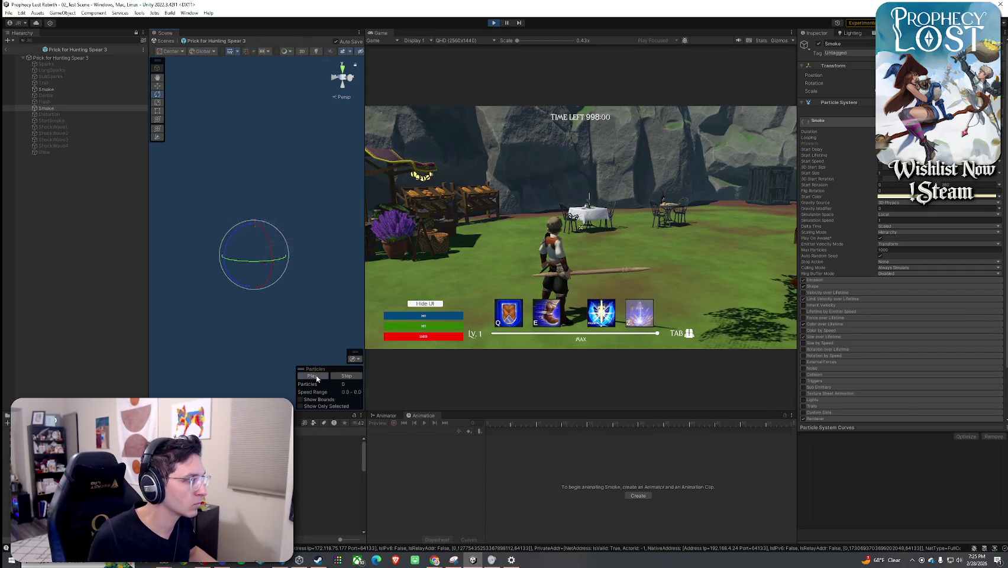
left_click(480, 292)
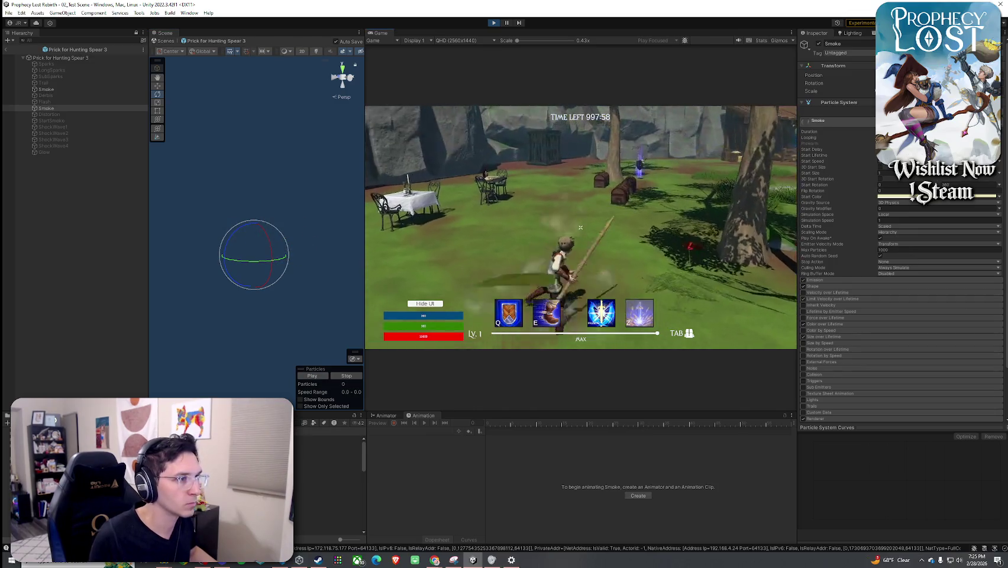
key("w")
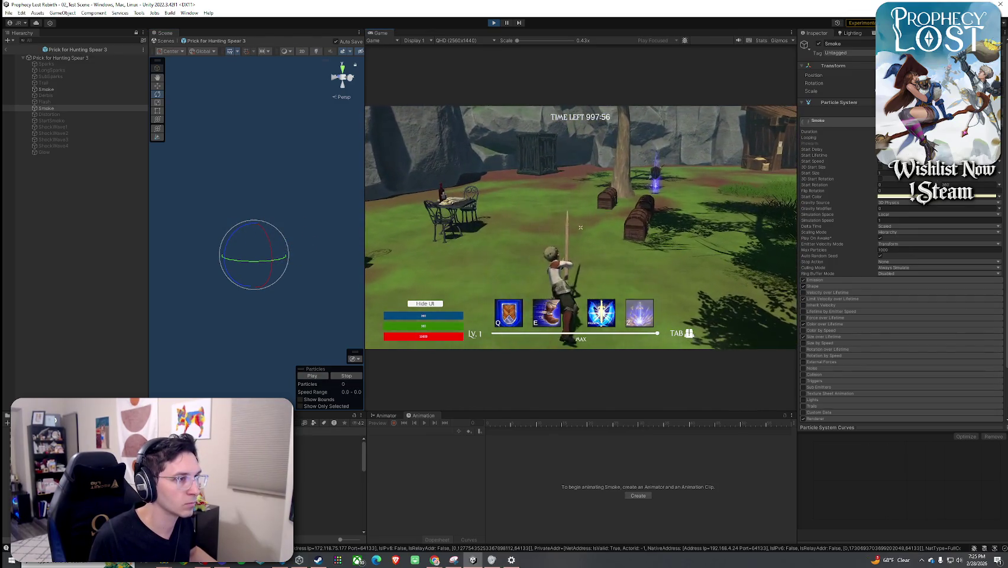
left_click(581, 227)
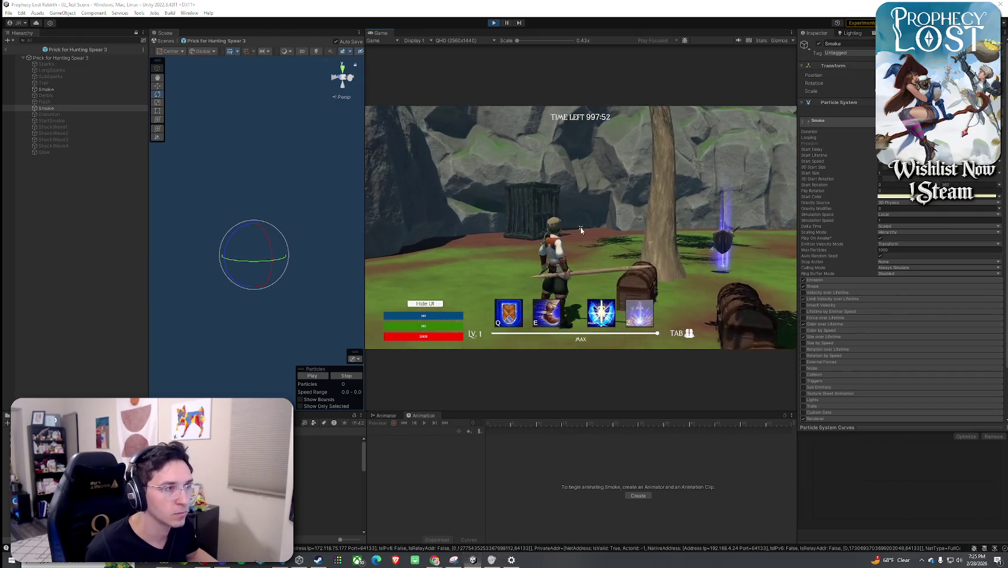
key("super")
left_click(107, 61)
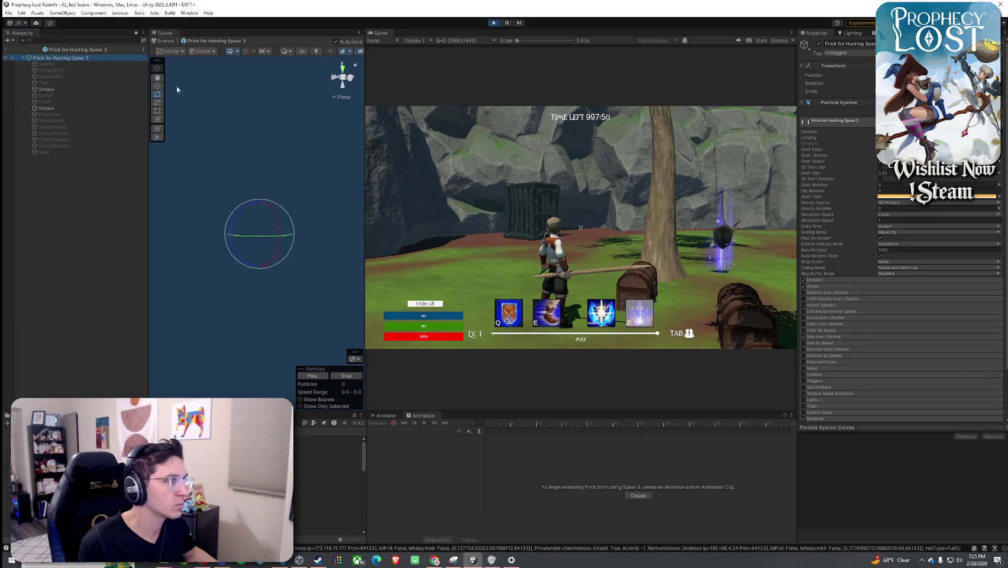
left_click(594, 242)
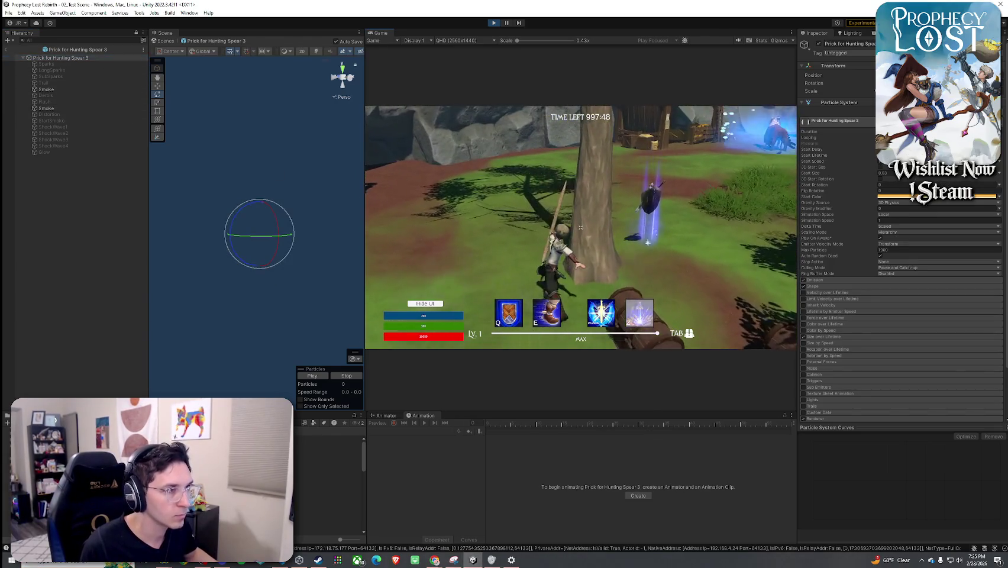
key("super")
key("super")
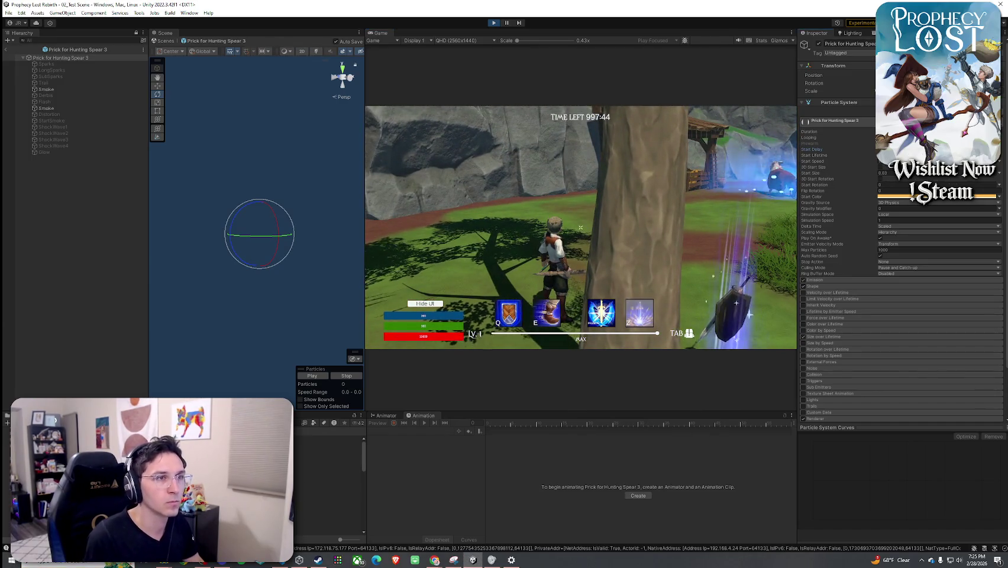
key("w")
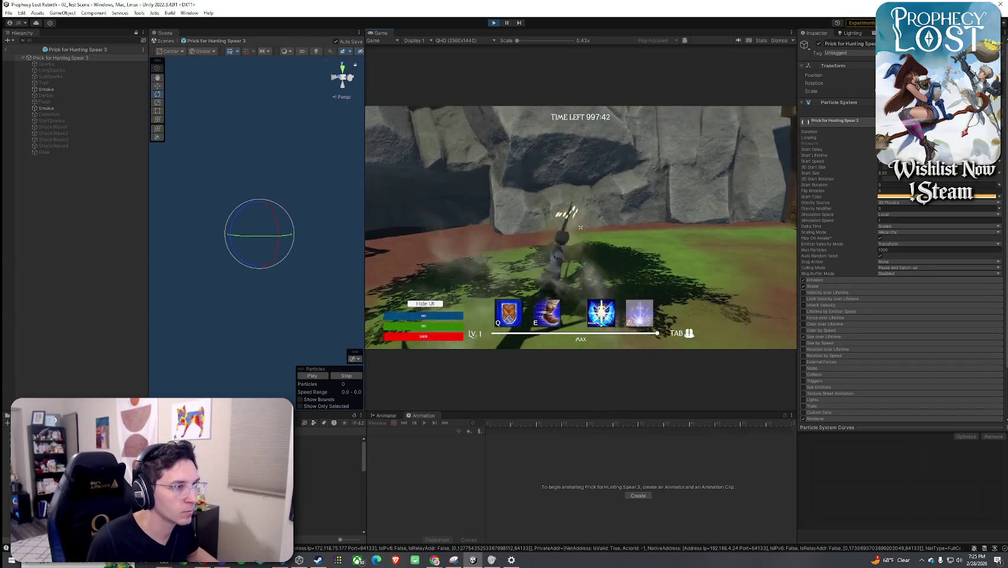
key("w")
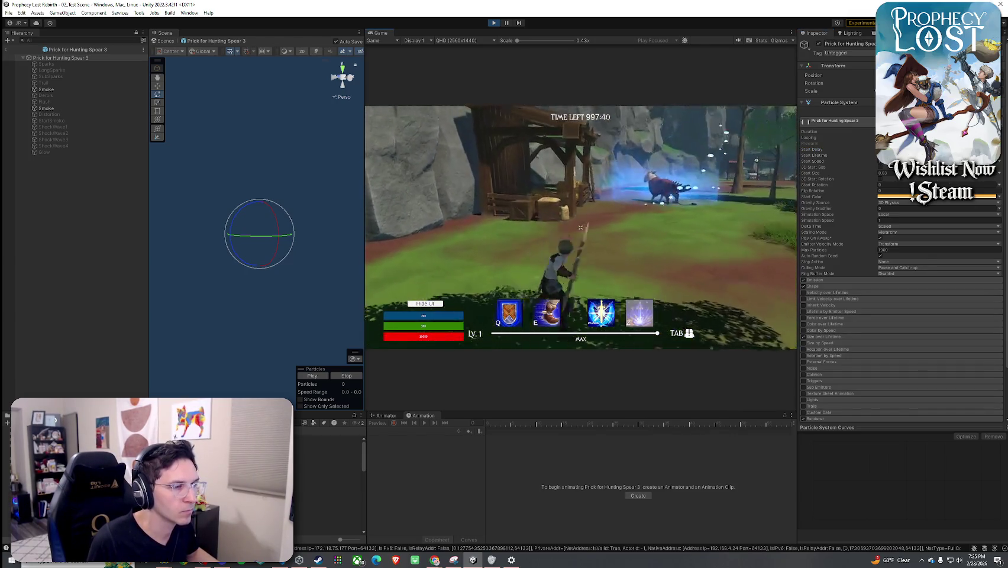
key("w")
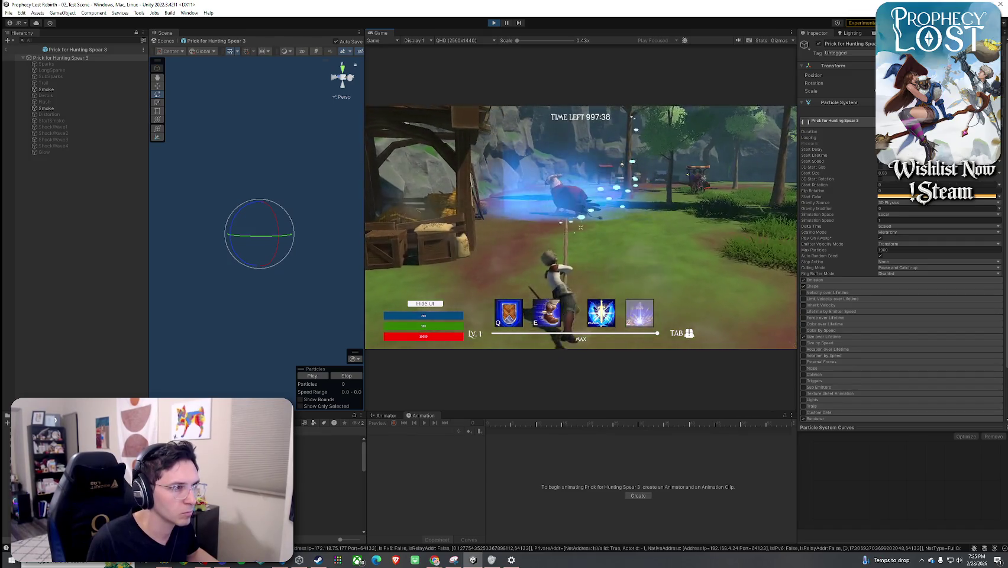
key("w")
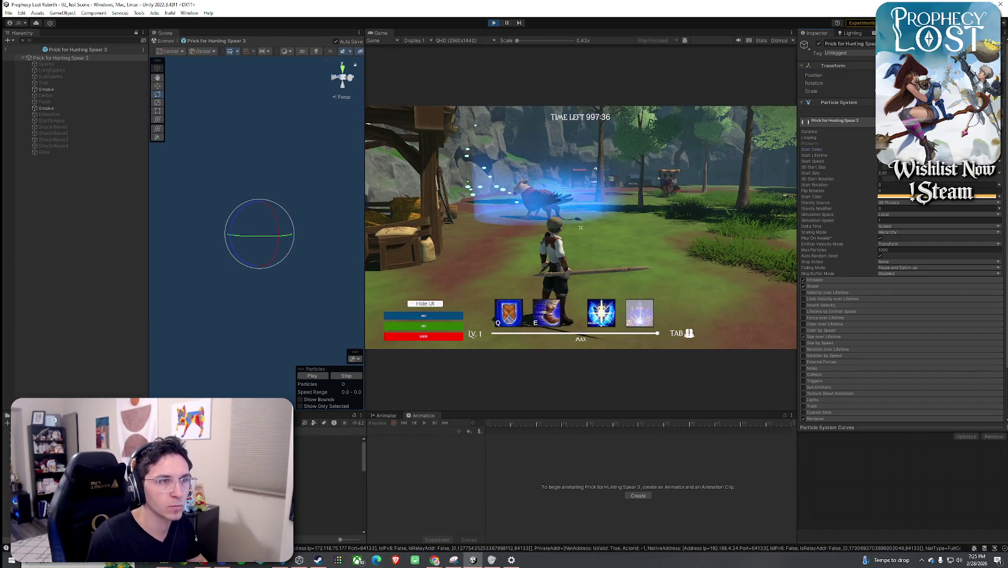
key("w")
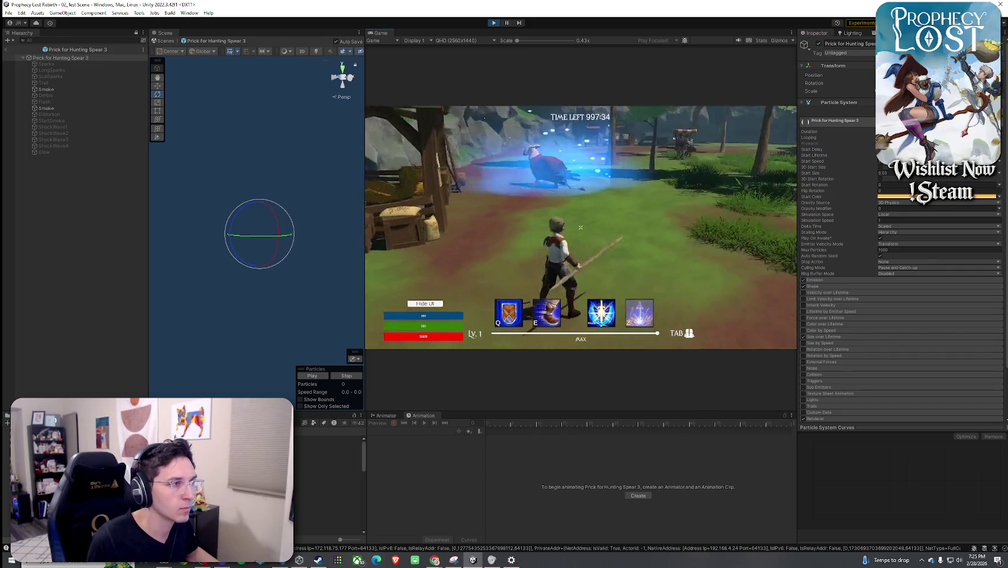
key("w")
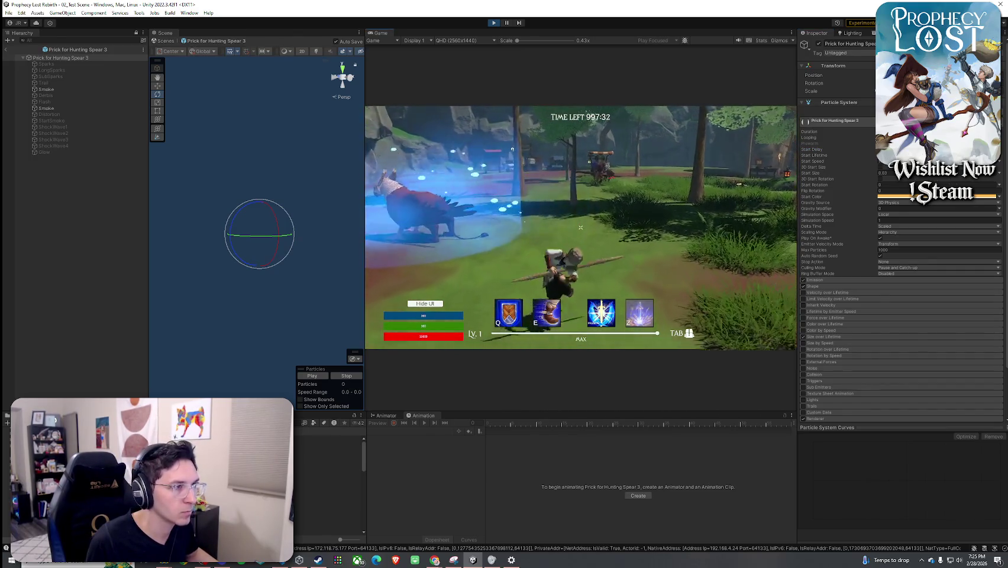
key("w")
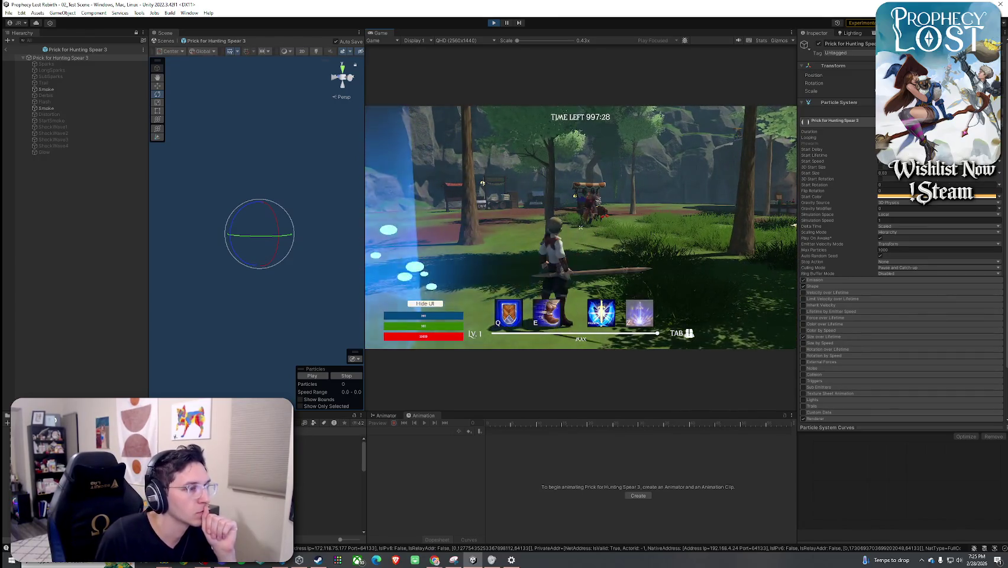
key("w")
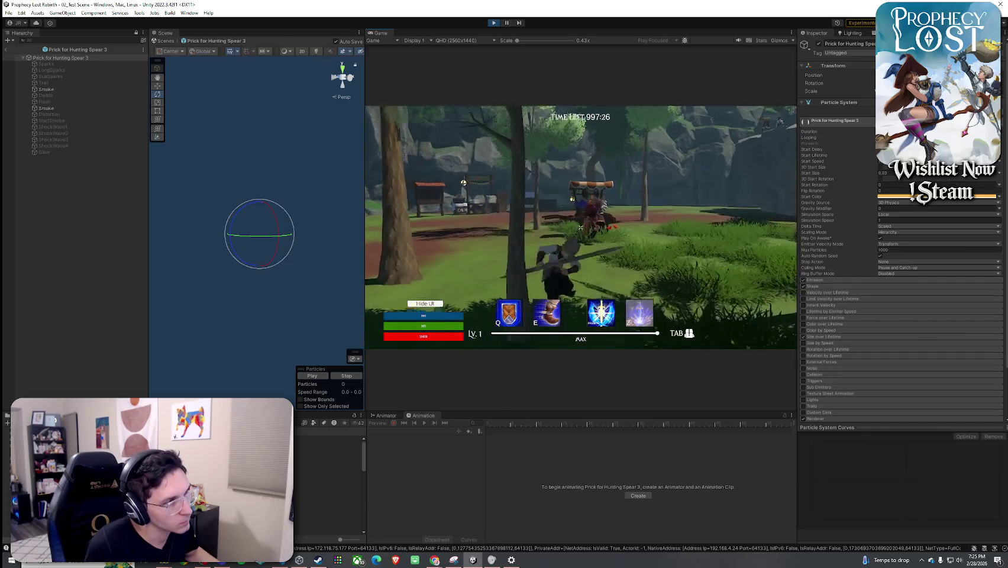
key("super")
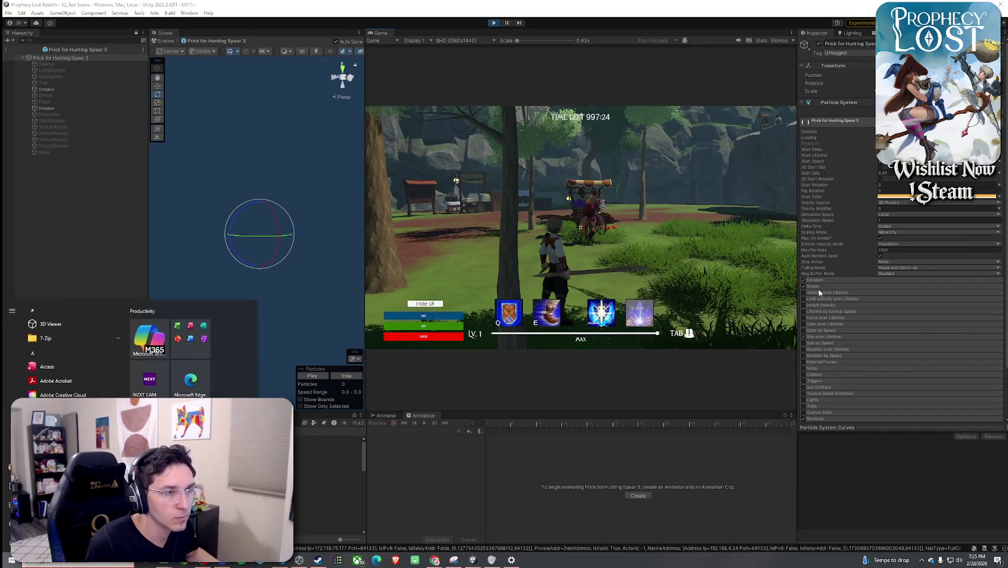
- Edit the Shape Position Z and X values, testing spear attacks in the running game
left_click(828, 286)
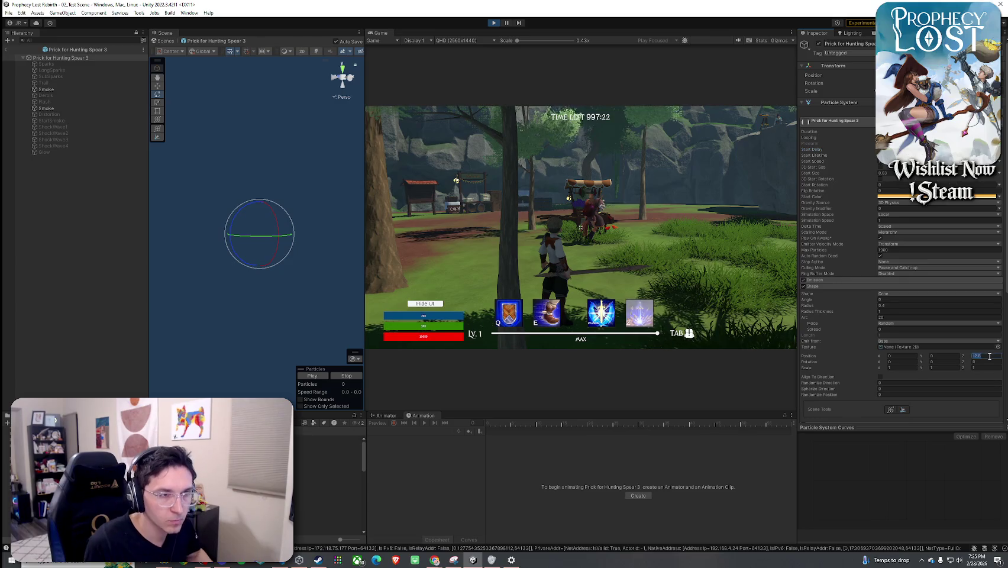
left_click(645, 258)
key("w")
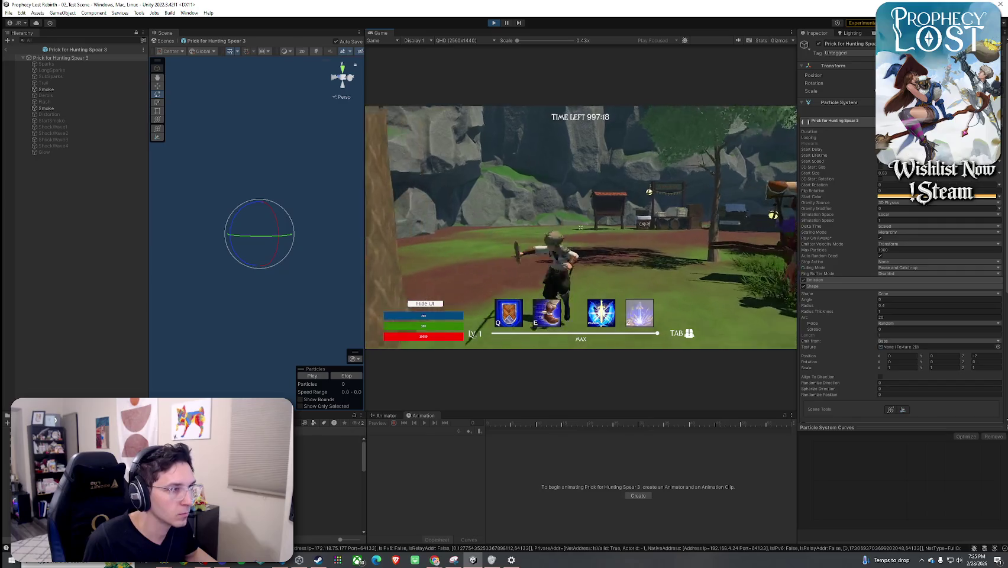
left_click(581, 227)
key("super")
left_click(904, 357)
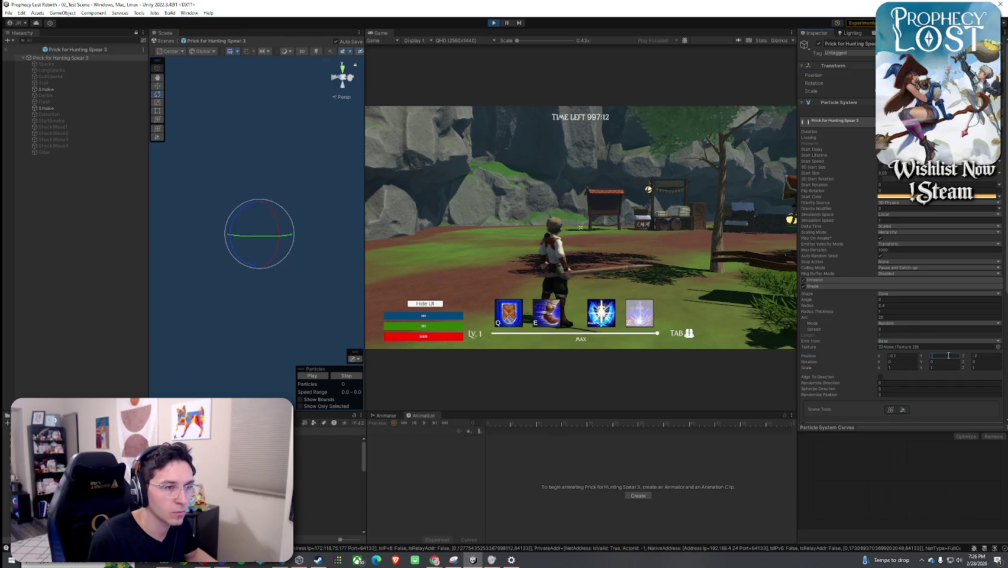
left_click(581, 226)
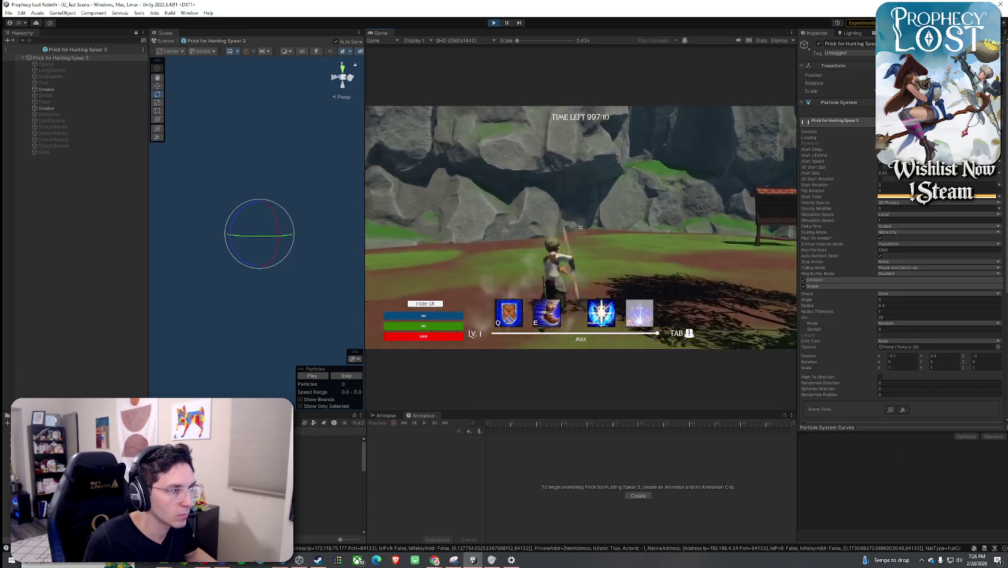
key("super")
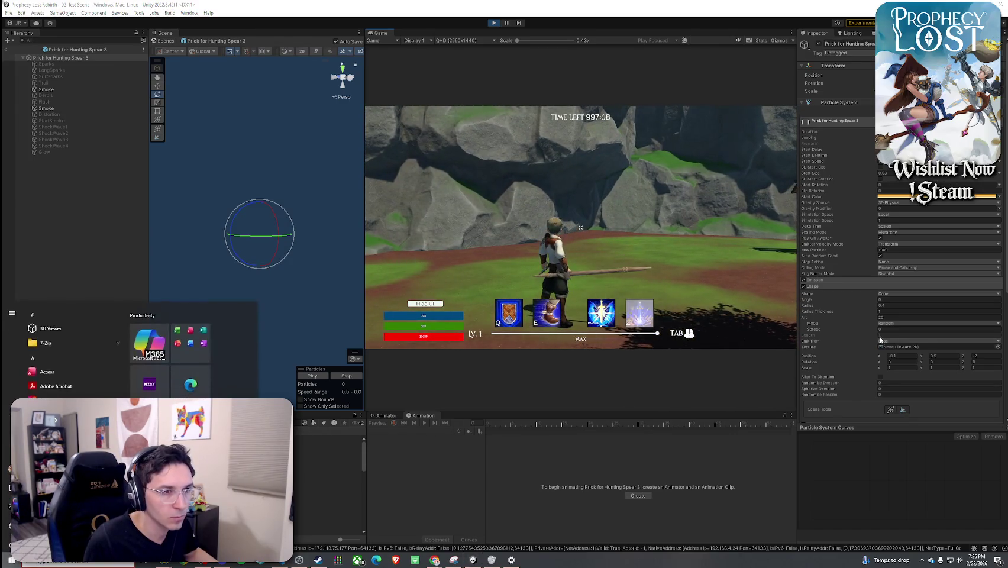
- Set Shape Position Y to 0.2 and Rotation Y to 45, then to 2
left_click(944, 355)
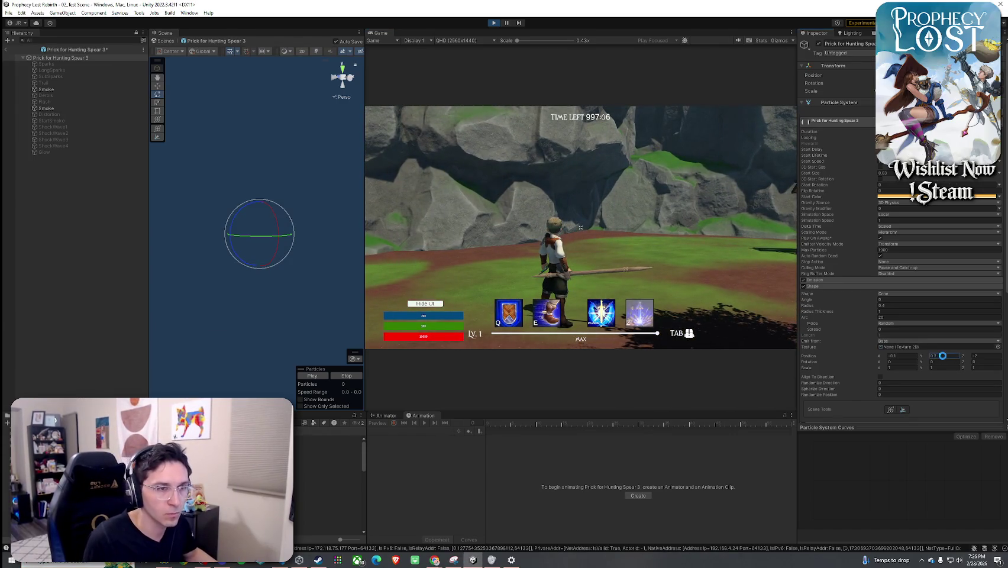
key("Return")
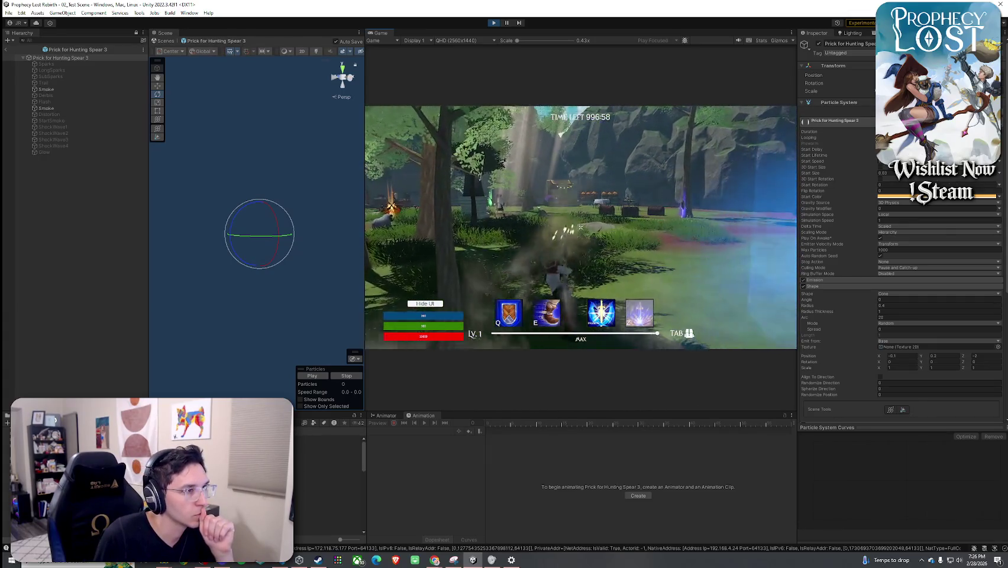
key("super")
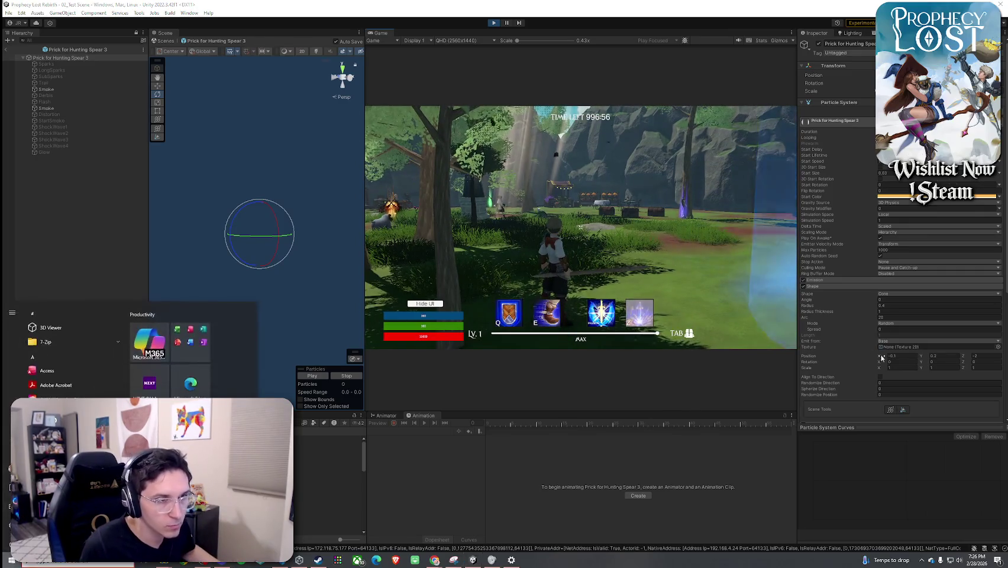
left_click(934, 361)
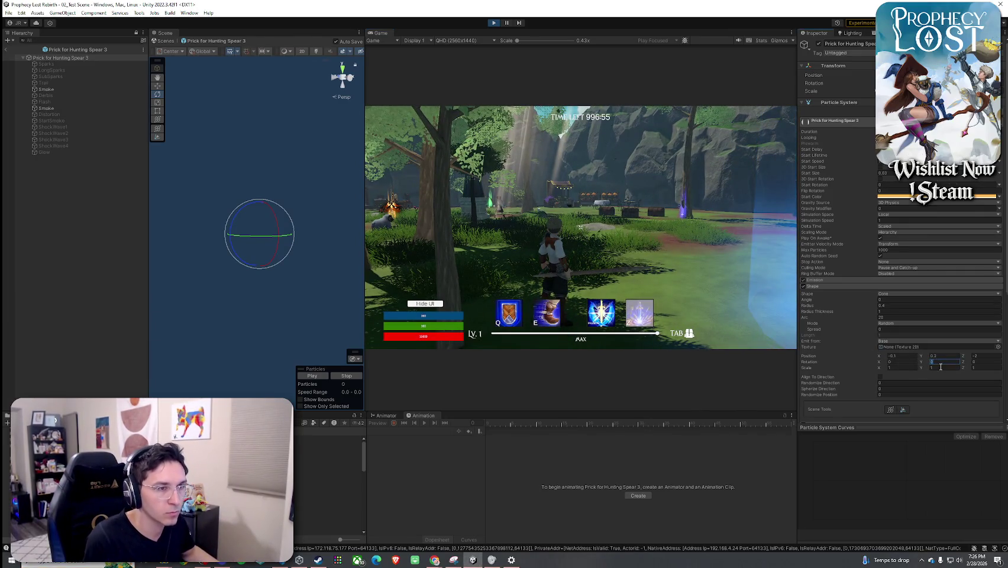
type("45")
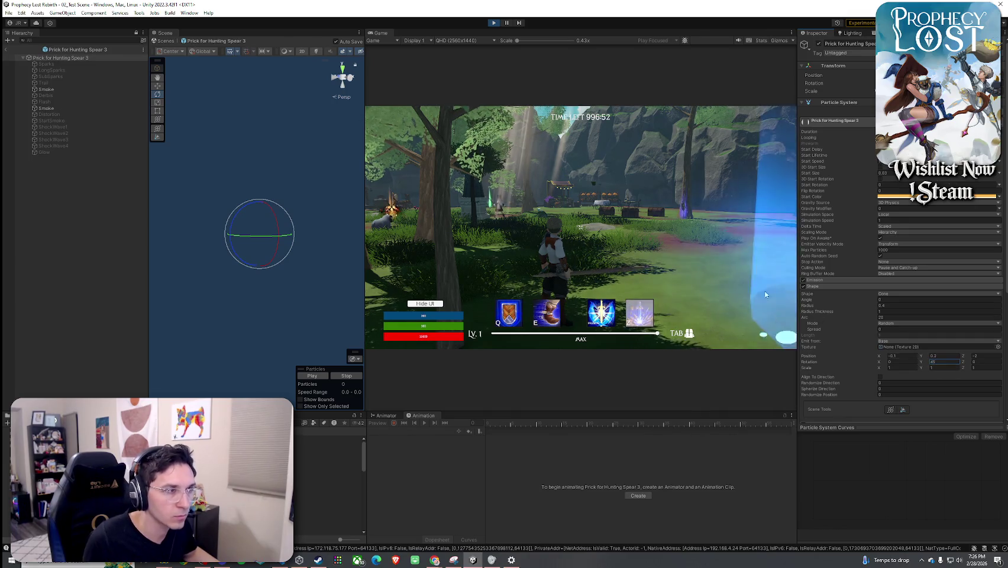
key("Return")
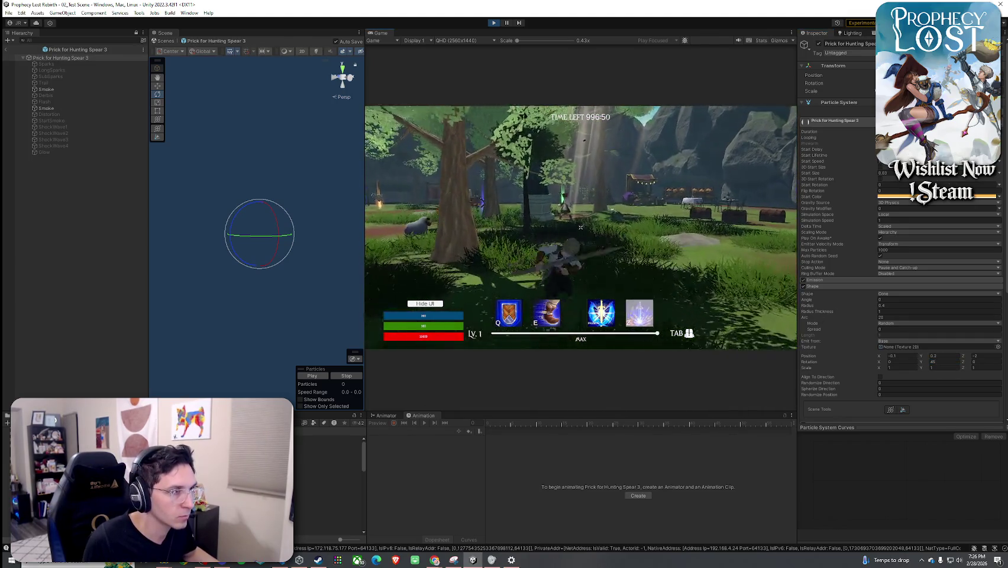
key("super")
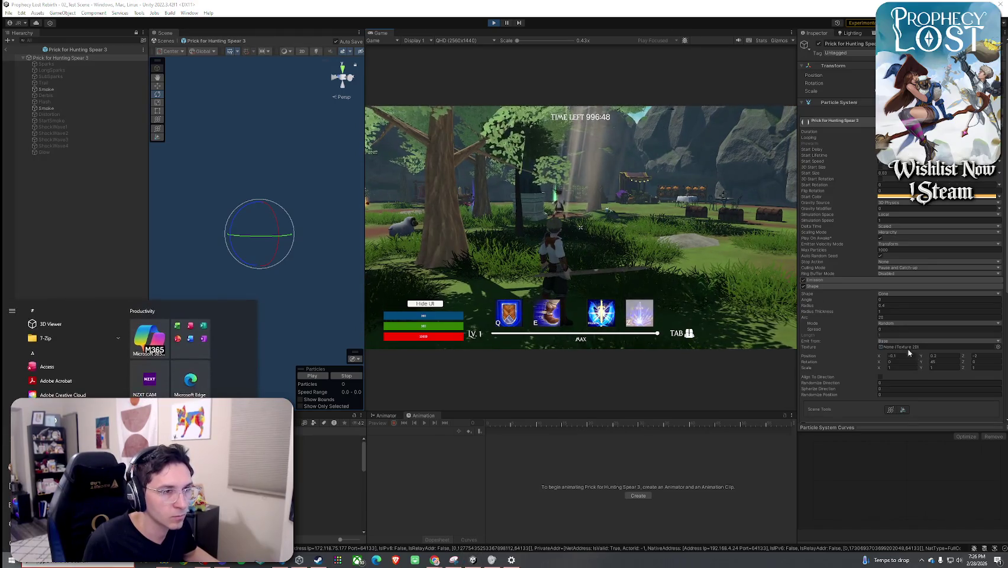
left_click(940, 362)
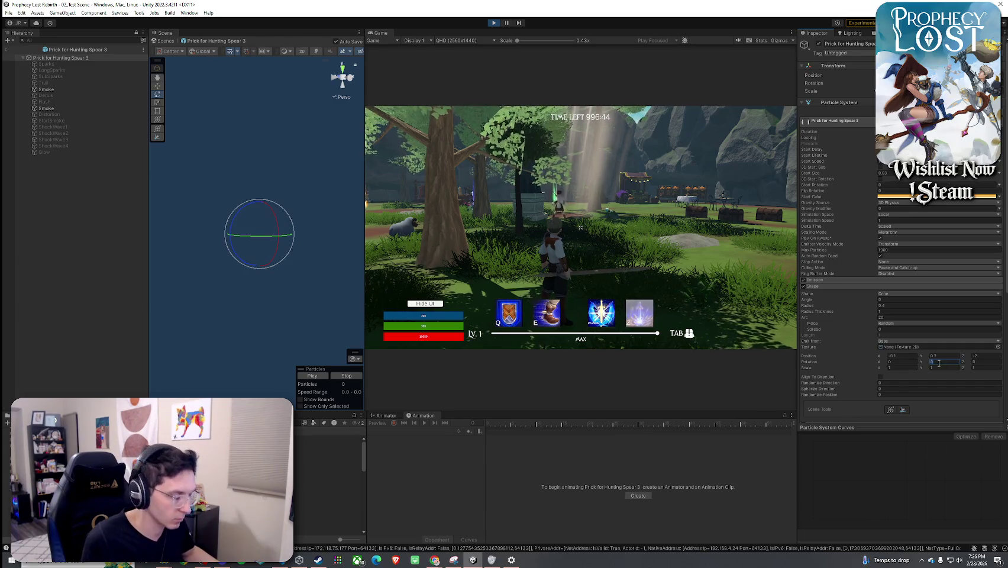
key("Return")
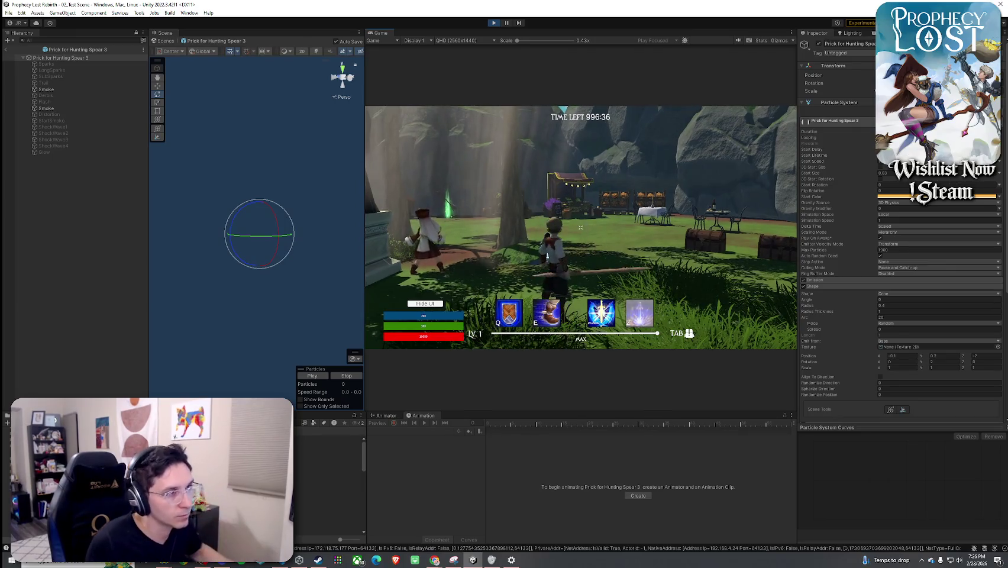
left_click(947, 362)
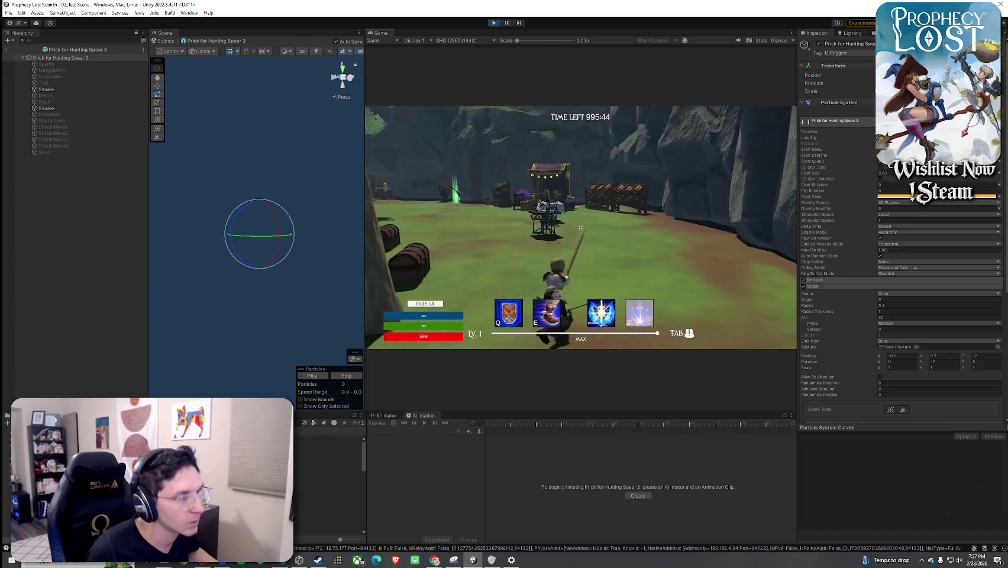
- Enlarge the running Game view to fill the editor
double_click(379, 33)
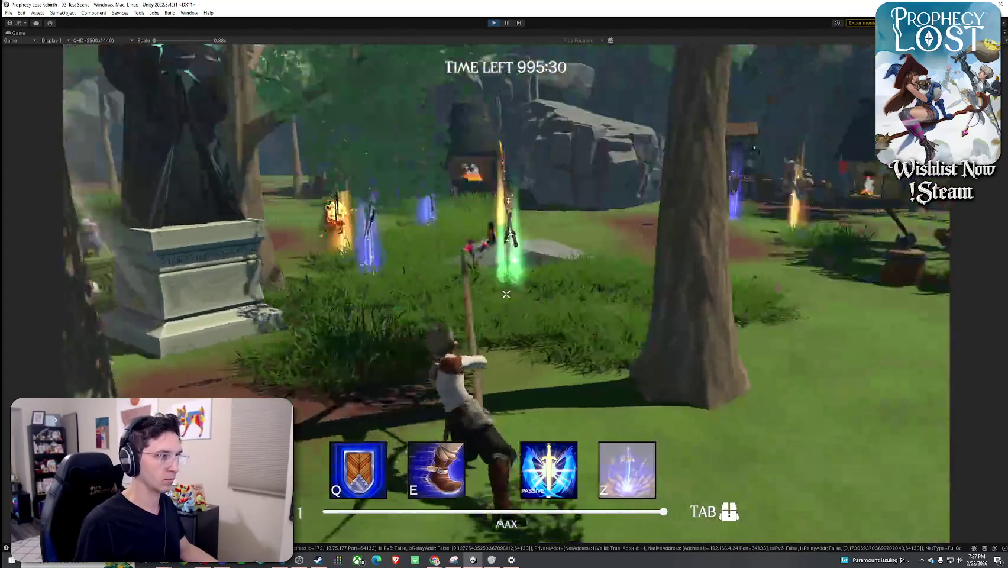
- Toggle the inventory, then attack twice with the equipped weapon
key("Tab")
key("Tab")
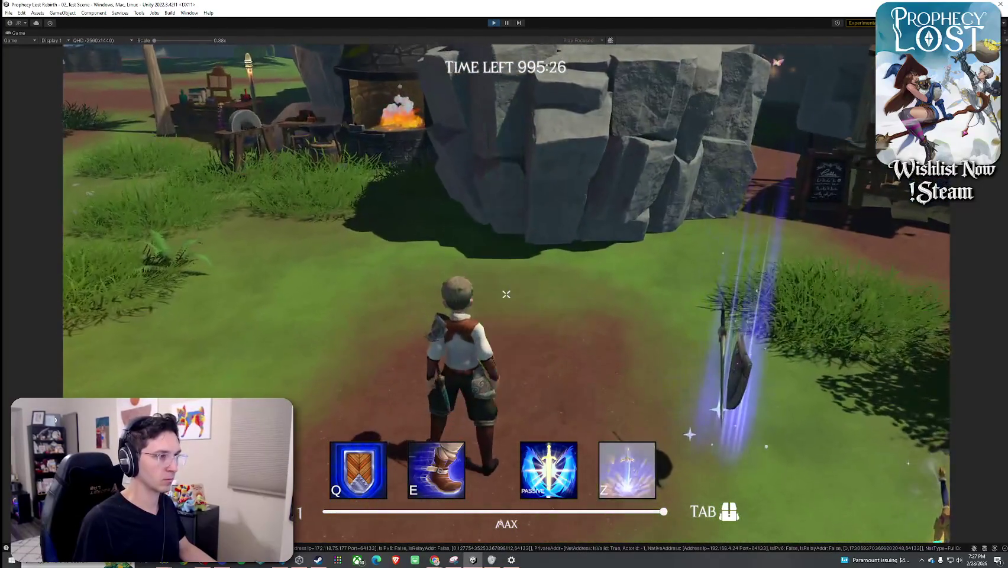
key("Tab")
key("Tab")
left_click(506, 294)
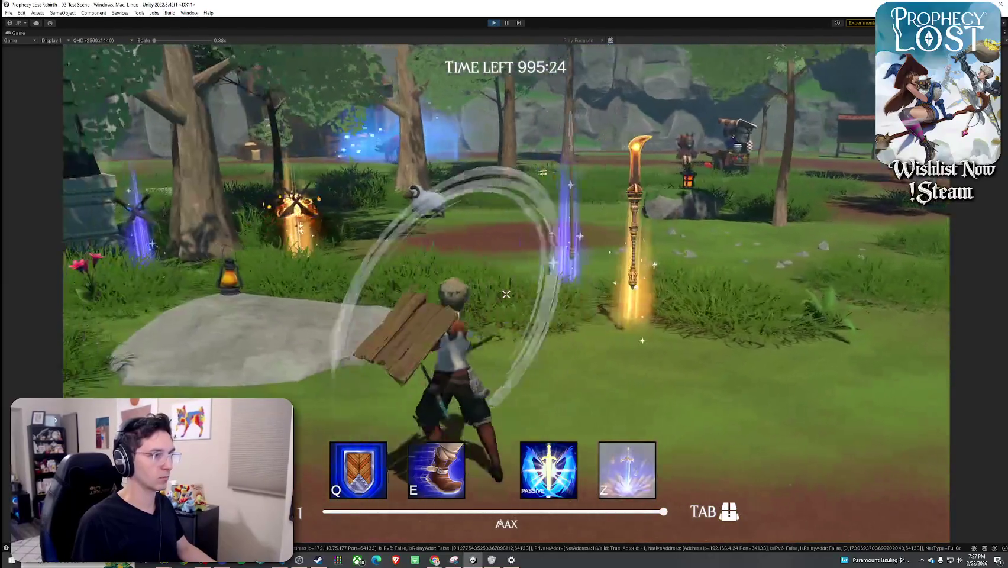
left_click(506, 295)
- Cycle the stick, crossed swords and wooden shield in the inventory, ending with crossed swords equipped
key("Tab")
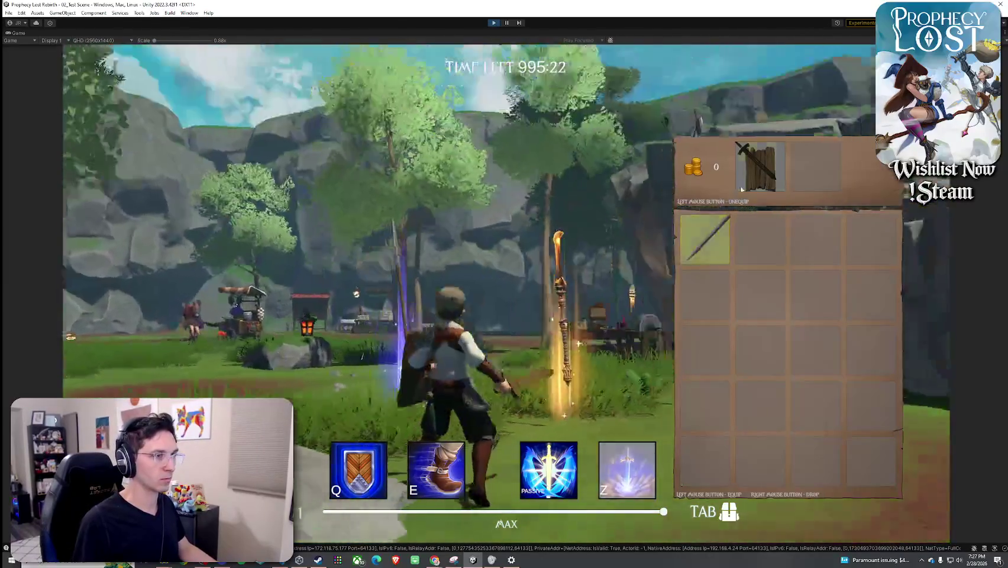
key("Tab")
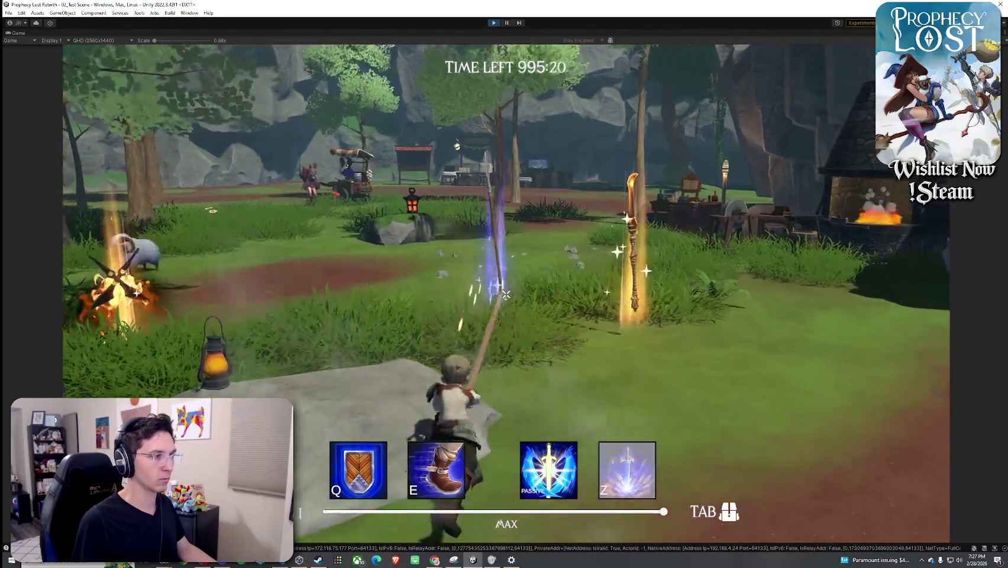
key("Tab")
left_click(762, 180)
key("Tab")
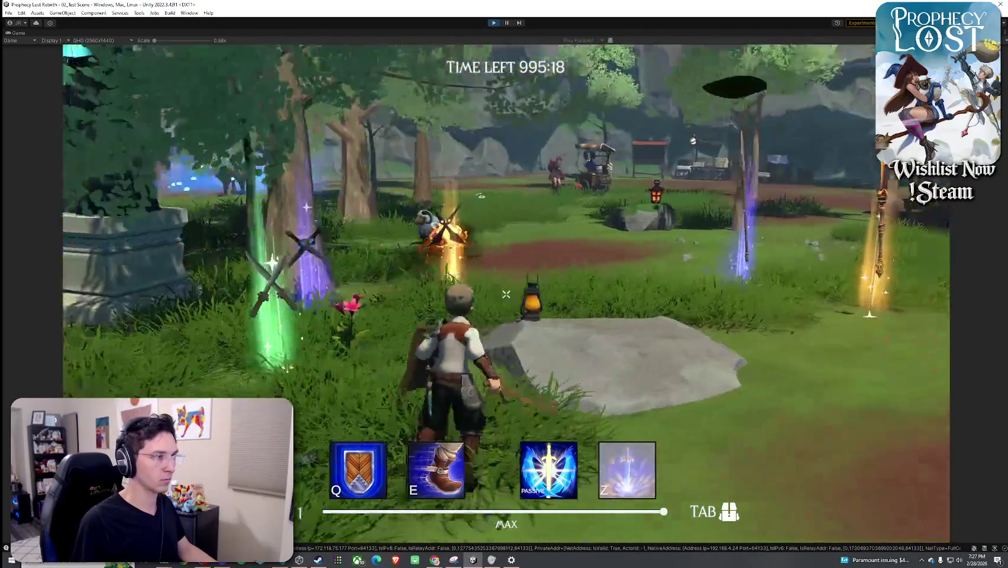
key("Tab")
key("Tab")
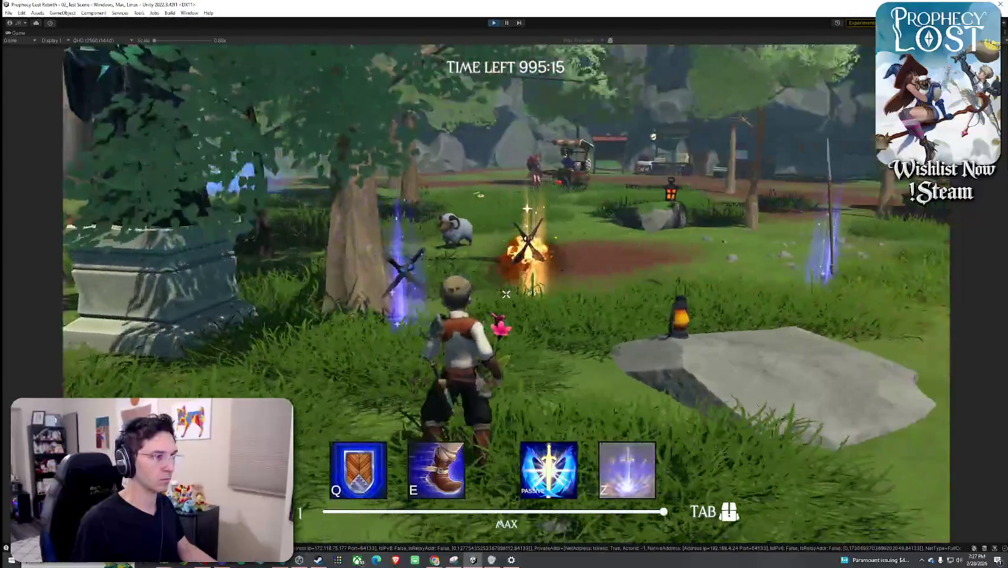
key("Tab")
left_click(816, 239)
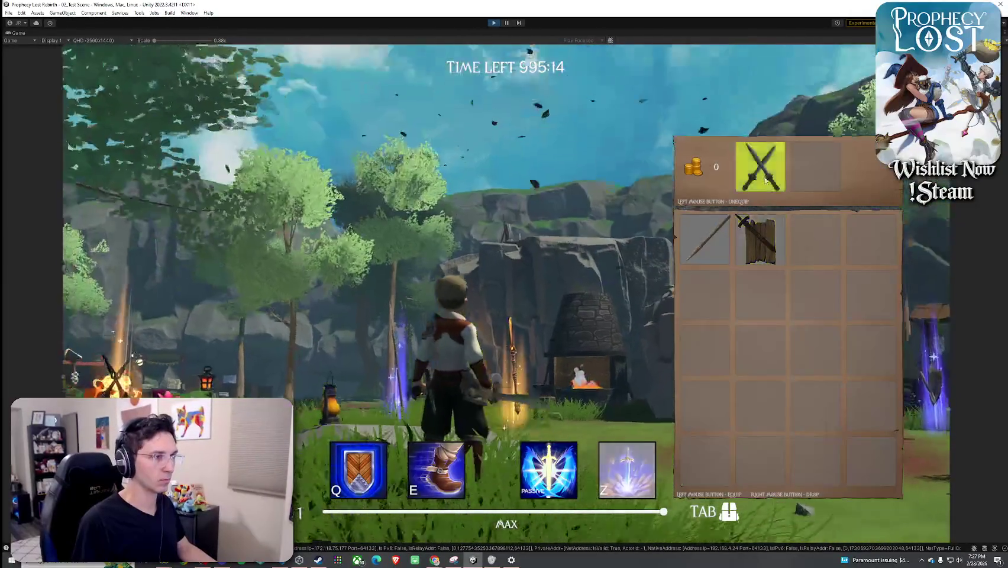
left_click(761, 167)
left_click(760, 239)
left_click(761, 167)
left_click(705, 239)
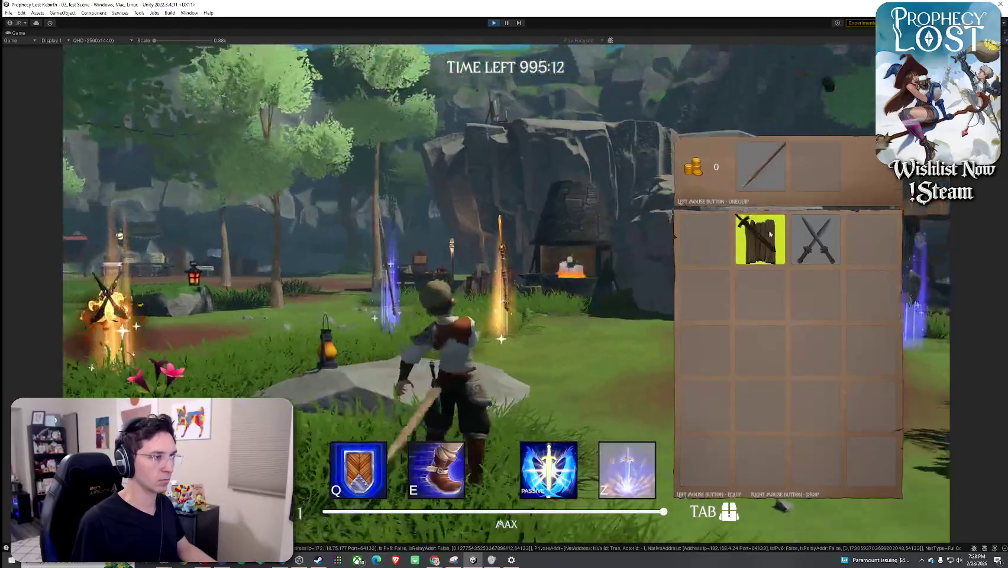
left_click(760, 167)
left_click(817, 240)
key("Tab")
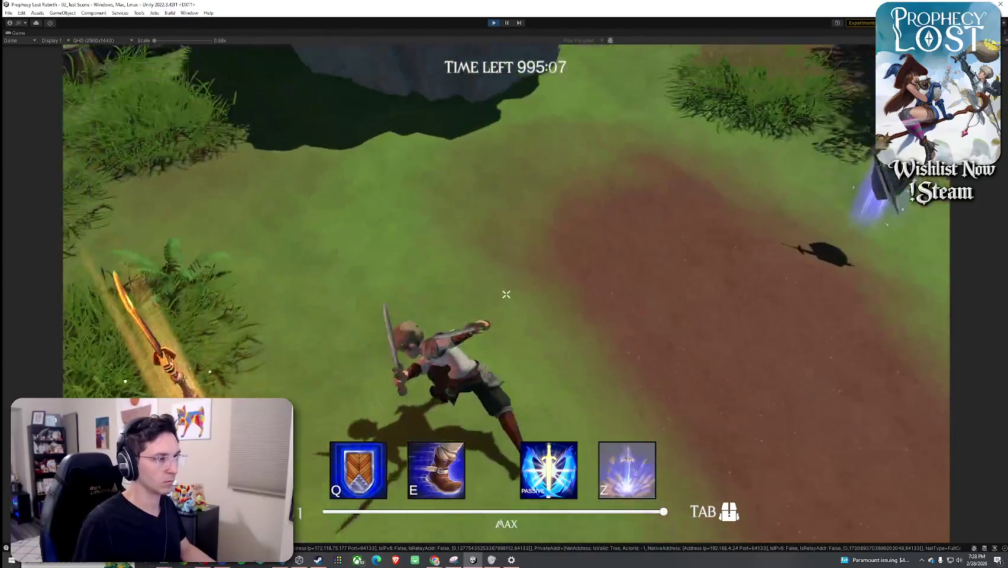
- Swing the crossed swords repeatedly, including from on top of the rock
left_click(506, 294)
left_click(506, 295)
key("w")
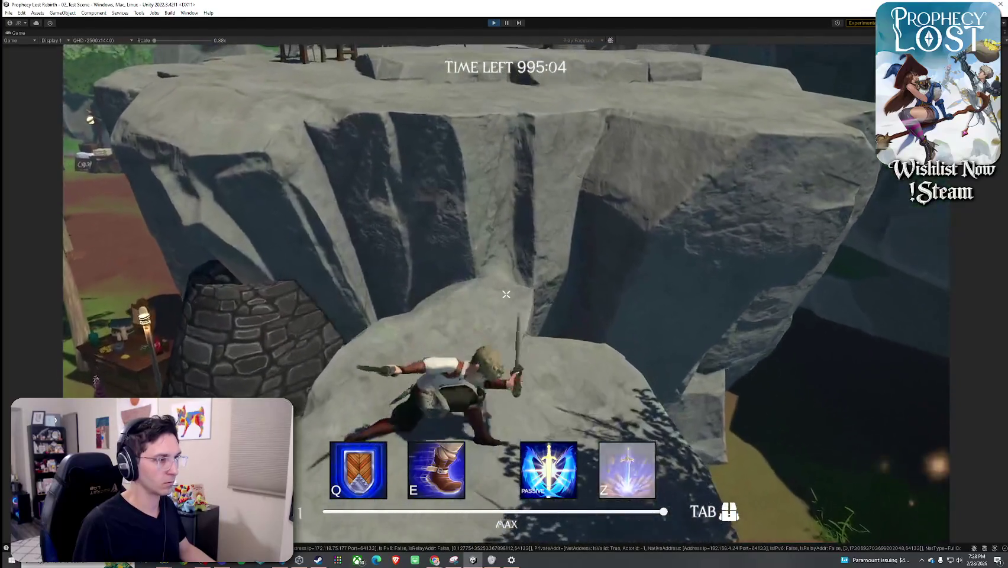
left_click(506, 295)
- Equip the spear, test its swing near the NPC, then re-equip the crossed swords
key("Tab")
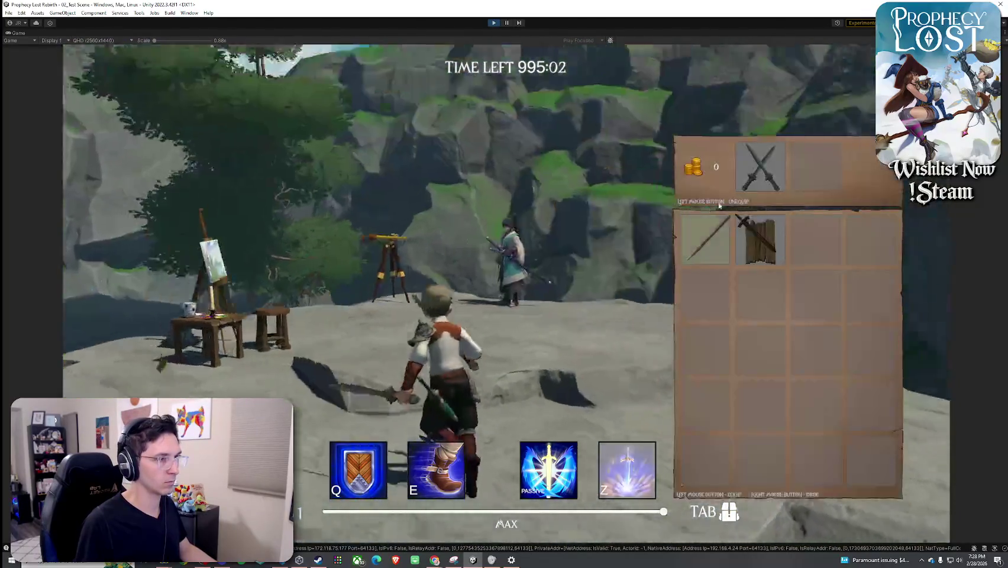
left_click(722, 231)
key("Tab")
key("w")
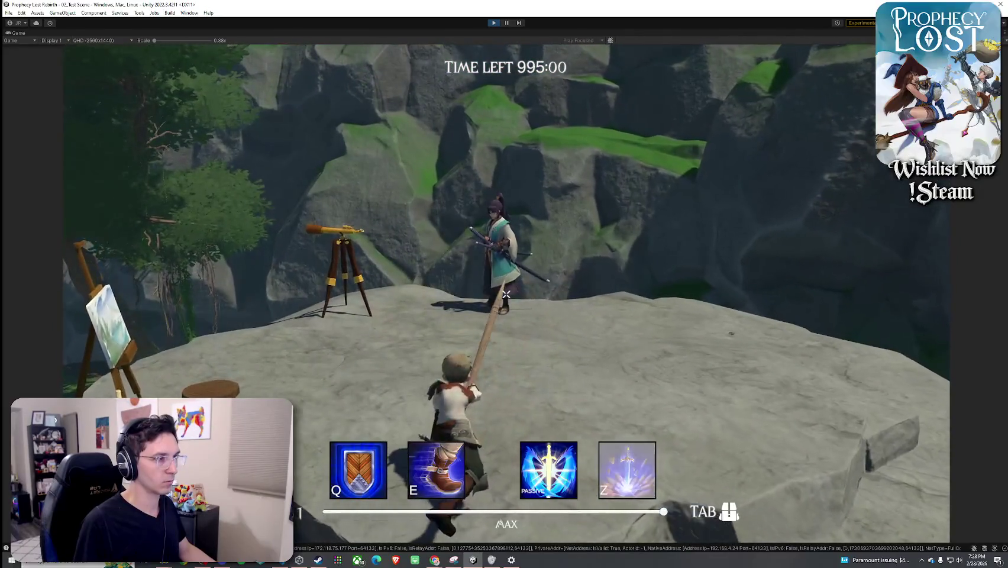
left_click(506, 294)
key("Tab")
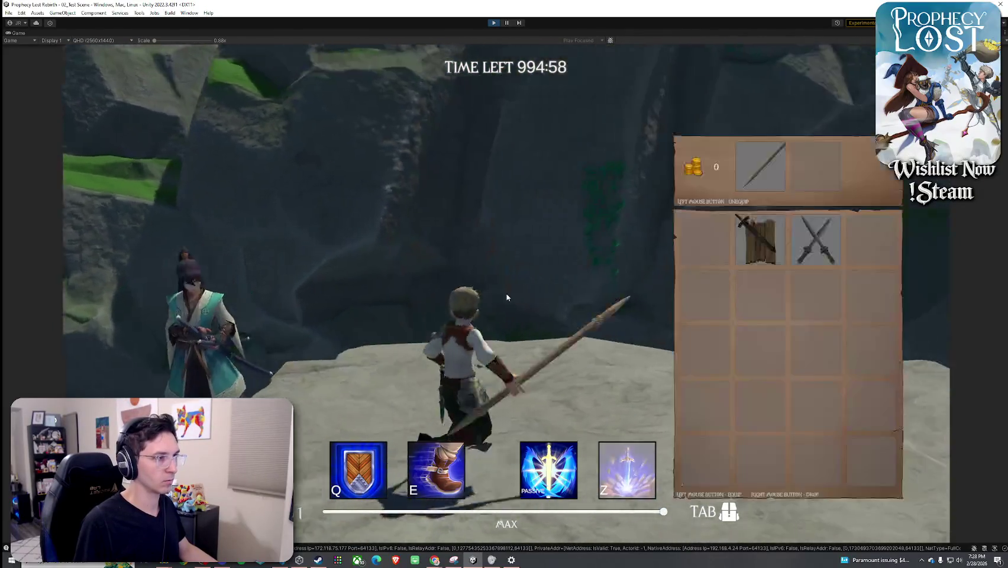
left_click(814, 254)
key("Tab")
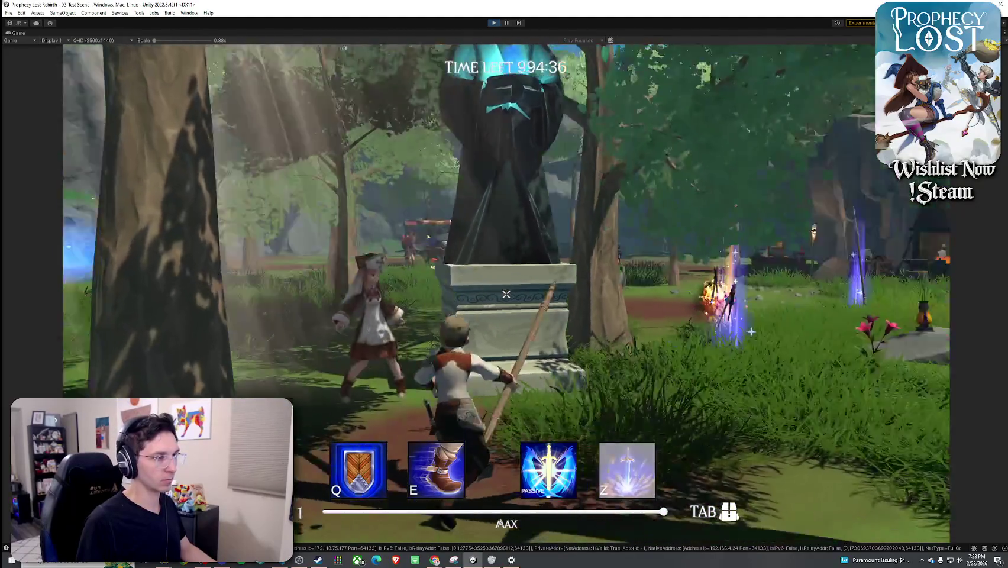
- Run toward the forge, then exit Play mode with Ctrl+P to restore the editor layout
key("w")
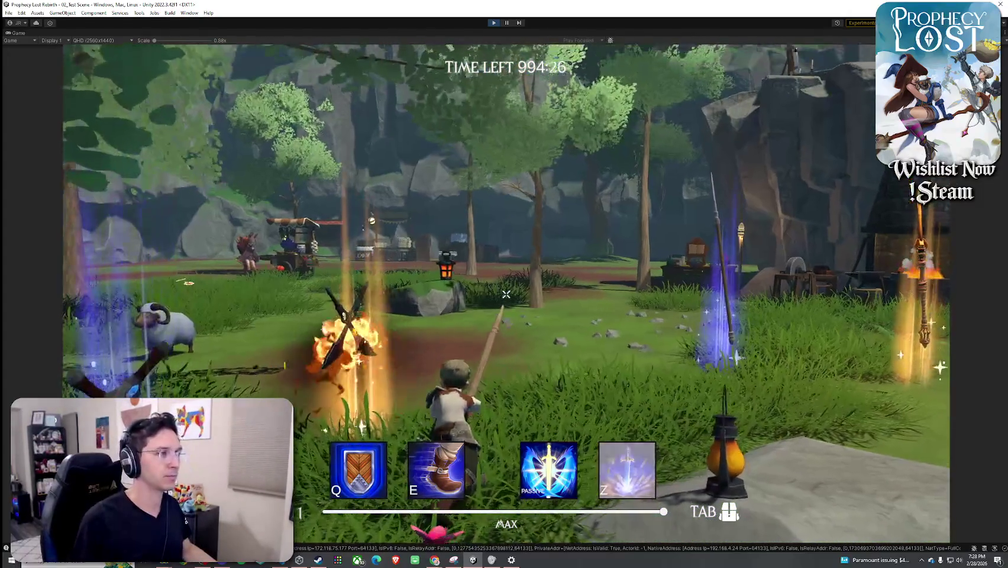
key("super")
key("Escape")
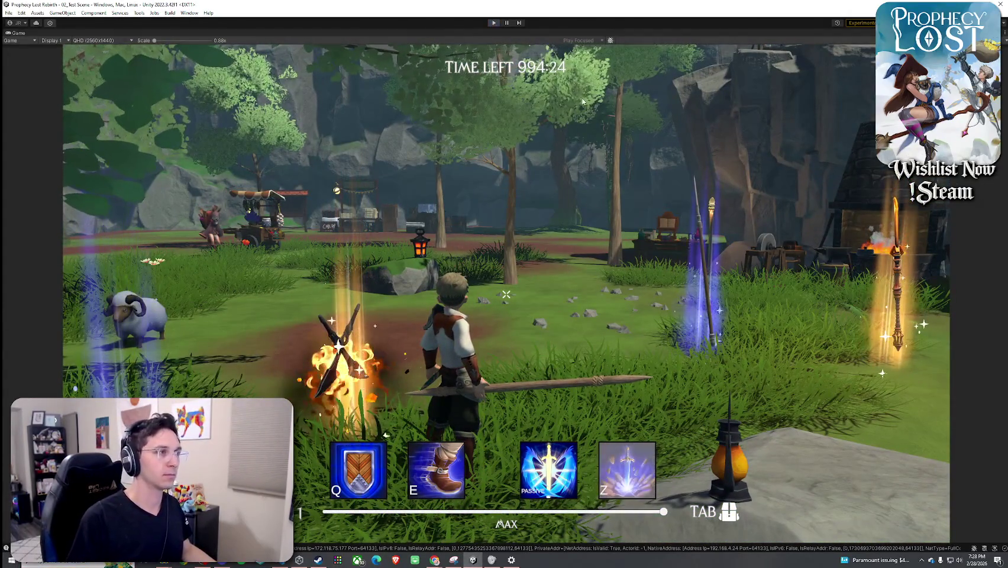
key("ctrl+p")
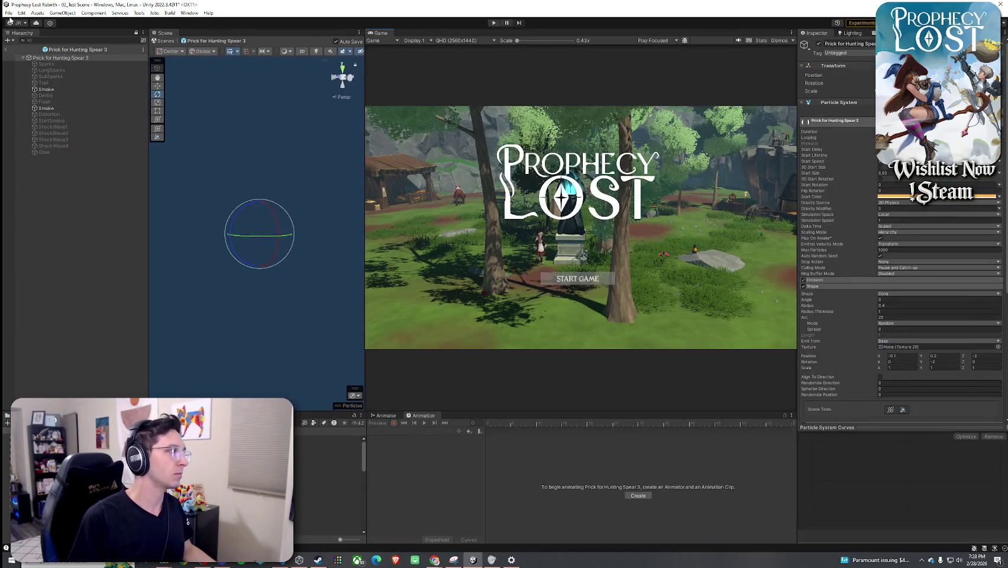
- Enter Play mode and choose START GAME on the title screen to spawn into the level
left_click(9, 13)
key("Escape")
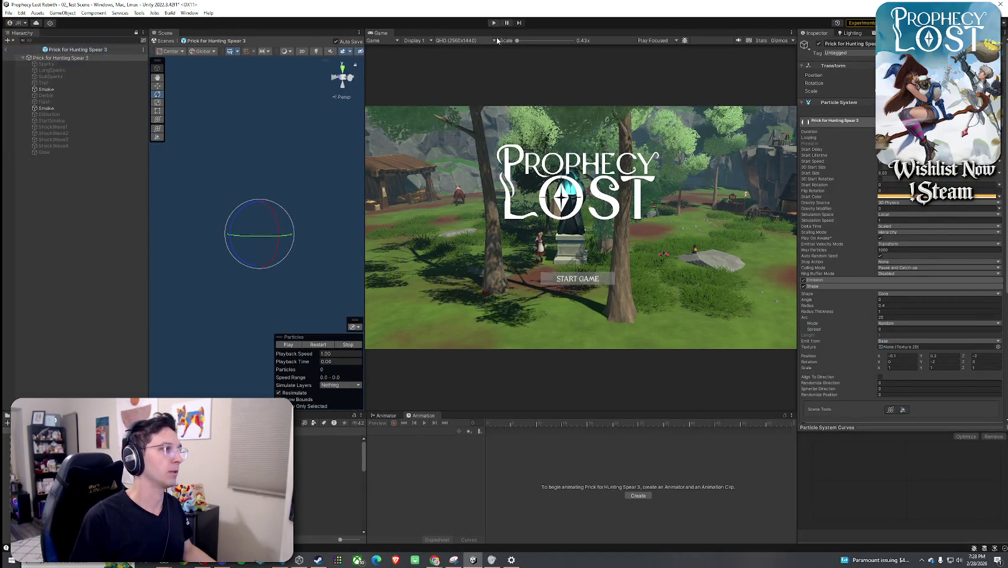
key("ctrl+p")
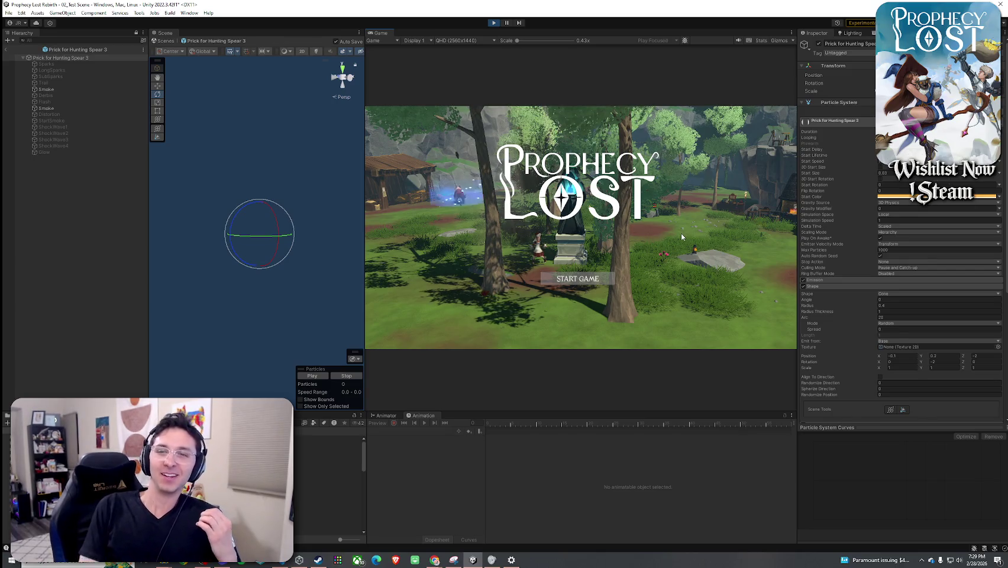
left_click(583, 280)
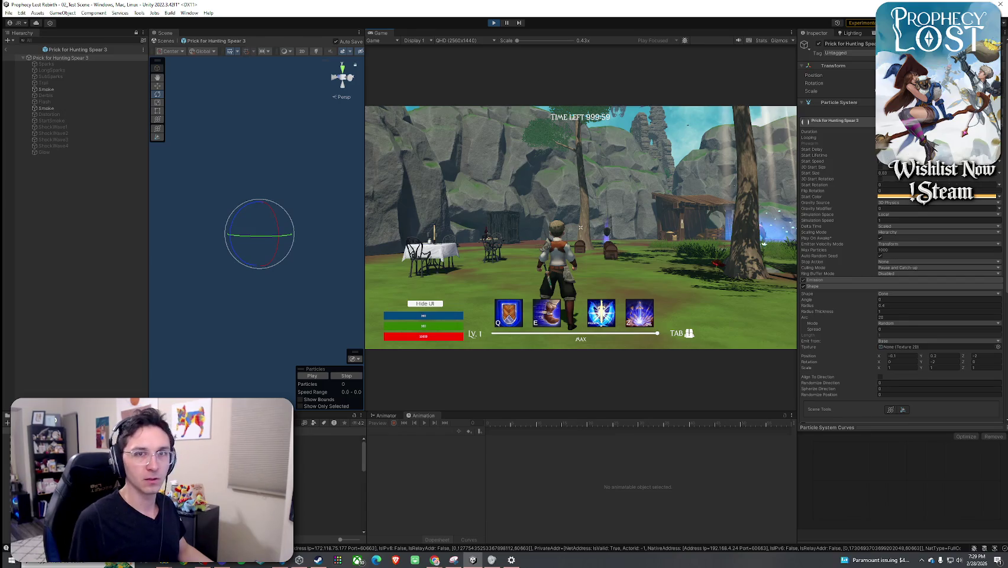
- Walk through the village toward the cart and thrust the spear to test the swing effect
key("w")
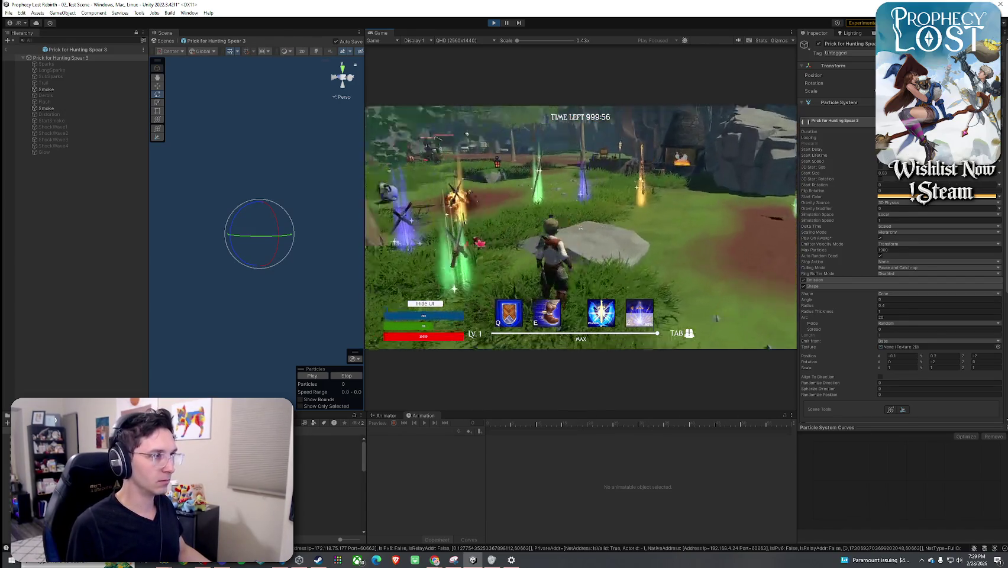
key("Tab")
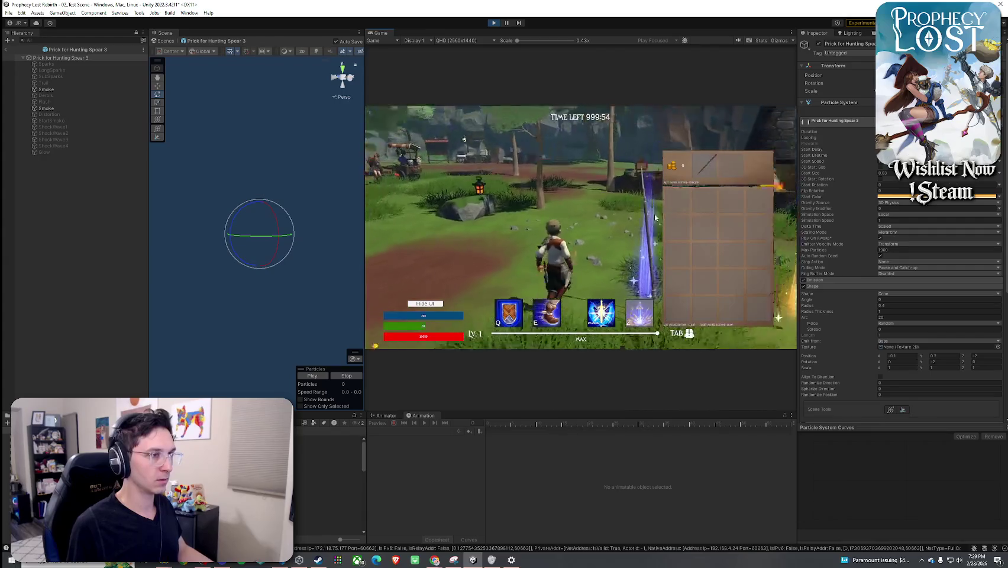
key("Tab")
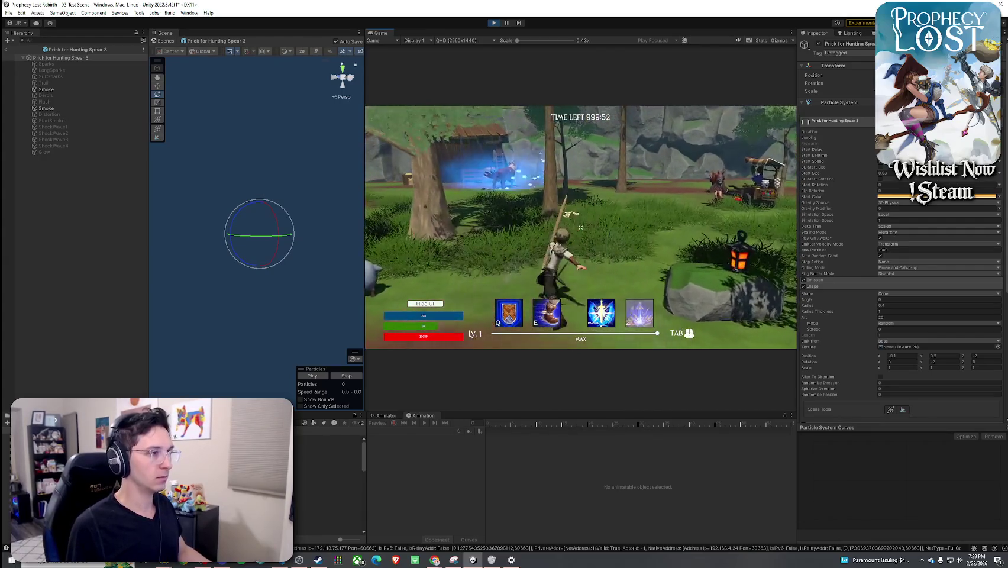
key("w")
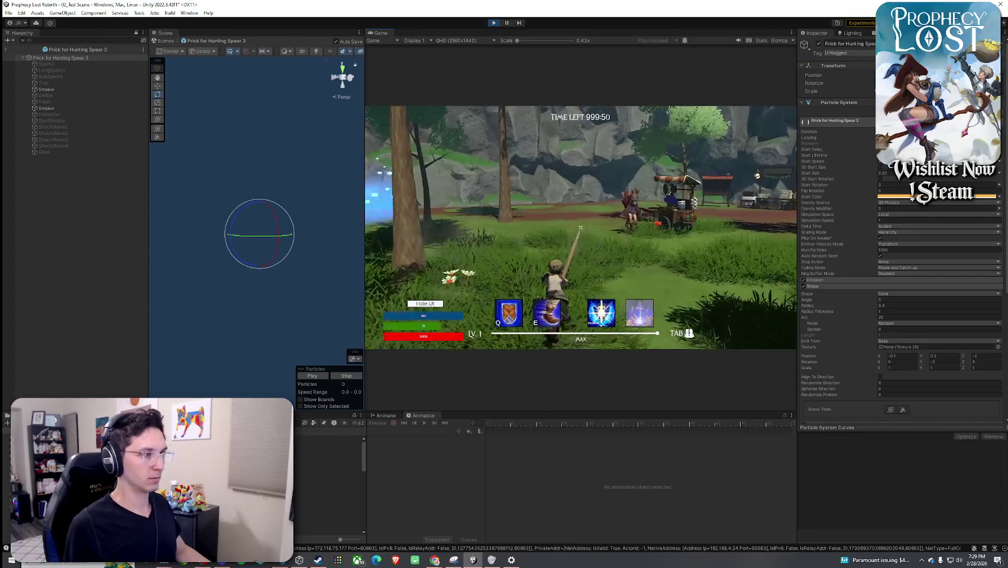
key("w")
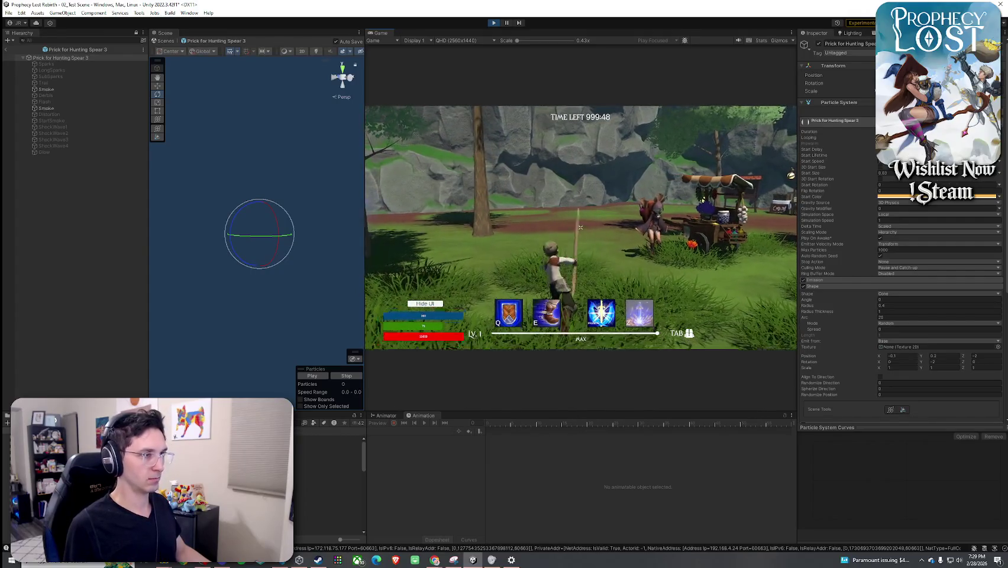
left_click(581, 227)
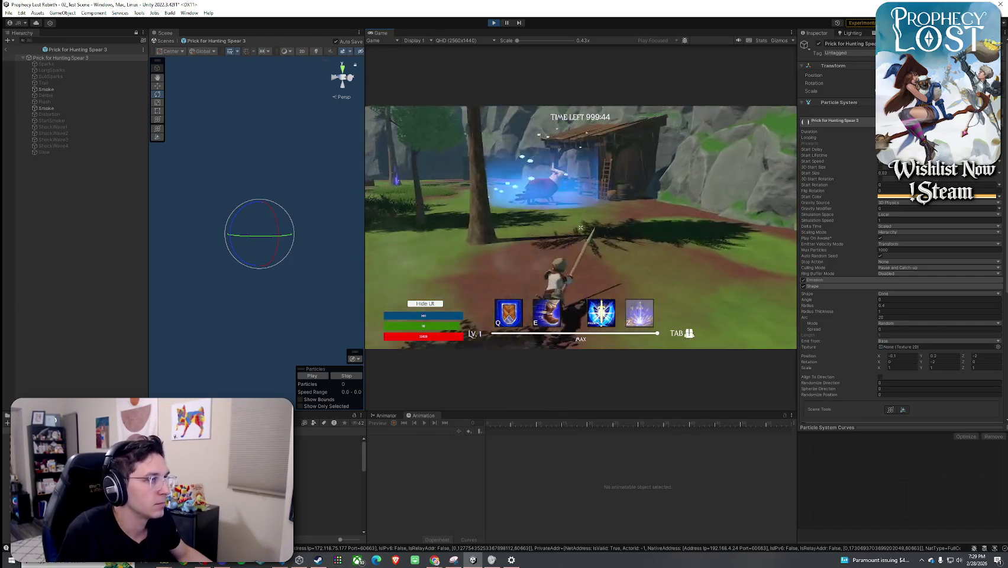
- Leave the Prick for Hunting Spear 3 prefab and select the Hunting Spear item asset
left_click(5, 49)
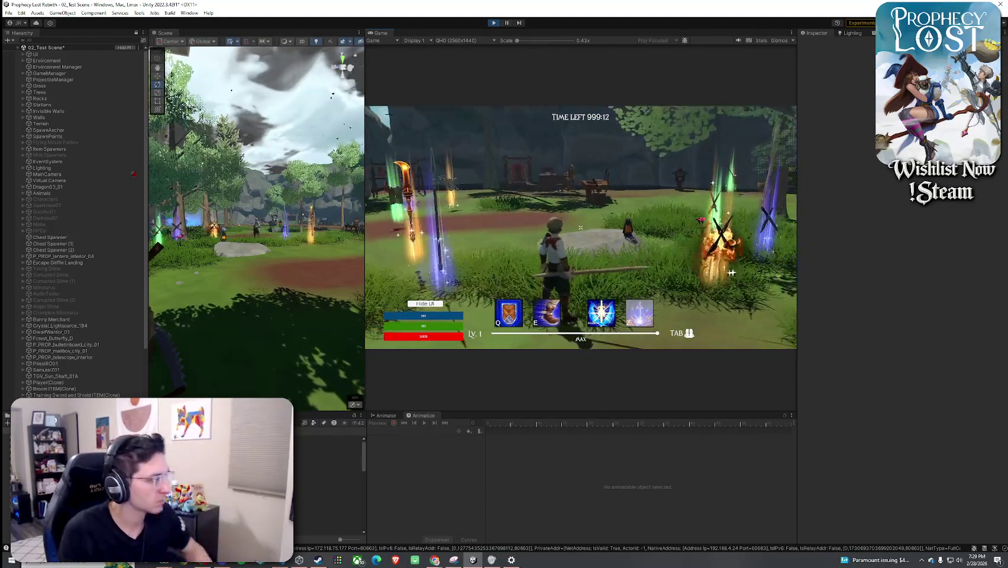
key("super")
key("super")
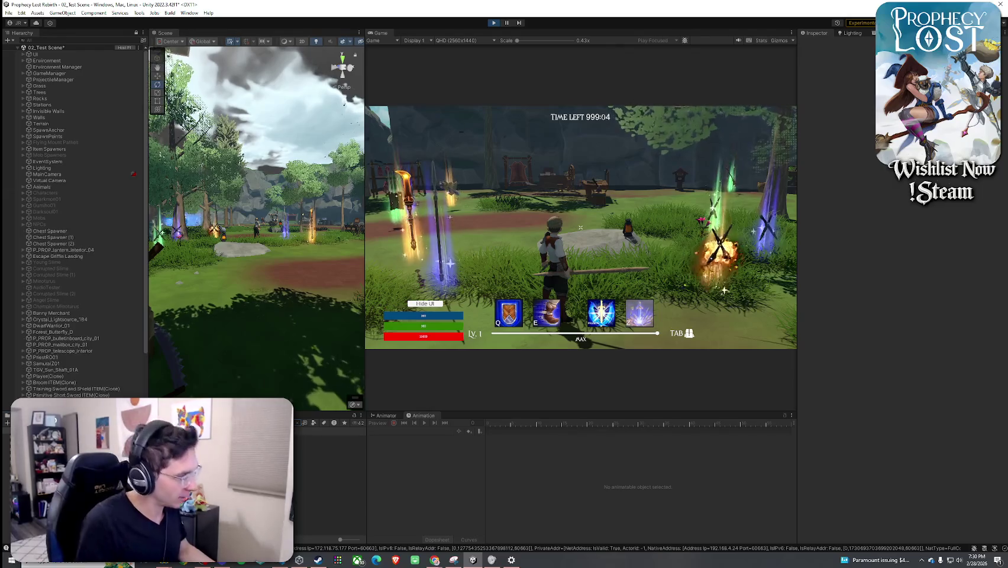
left_click(331, 444)
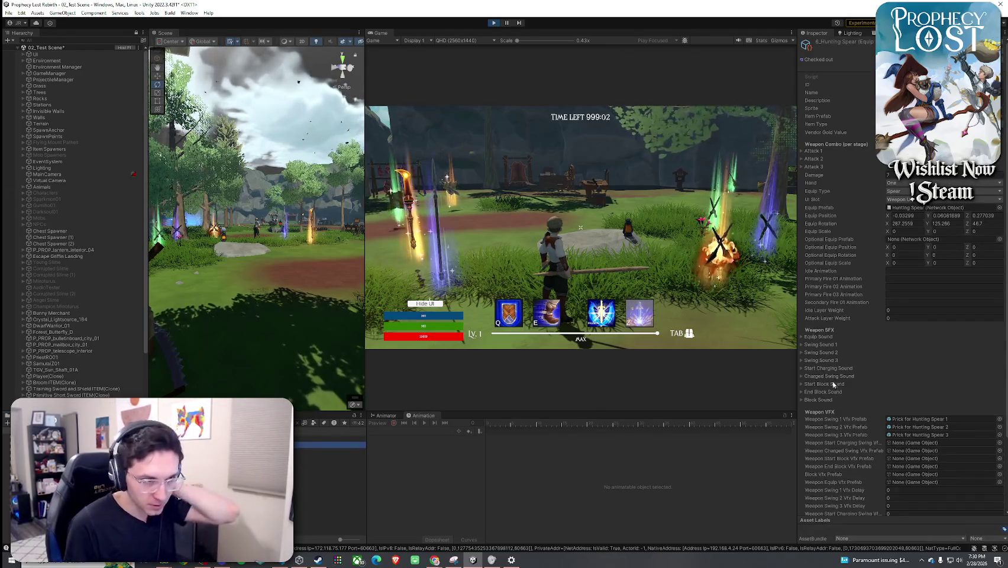
- Open the Weapon Swing 1 Vfx Prefab, Prick for Hunting Spear 1, from the Hunting Spear asset
scroll(833, 385, "down", 3)
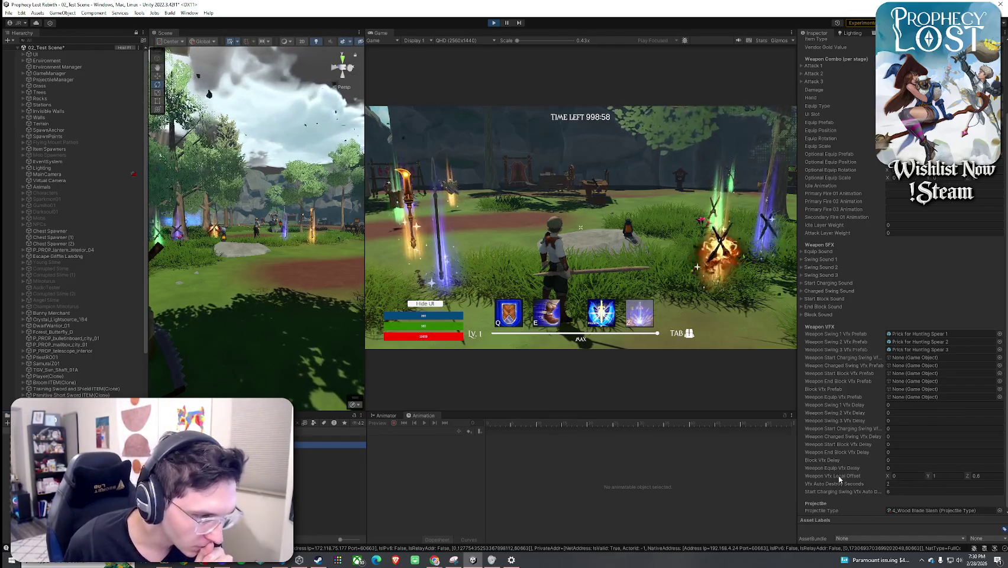
scroll(841, 490, "down", 1)
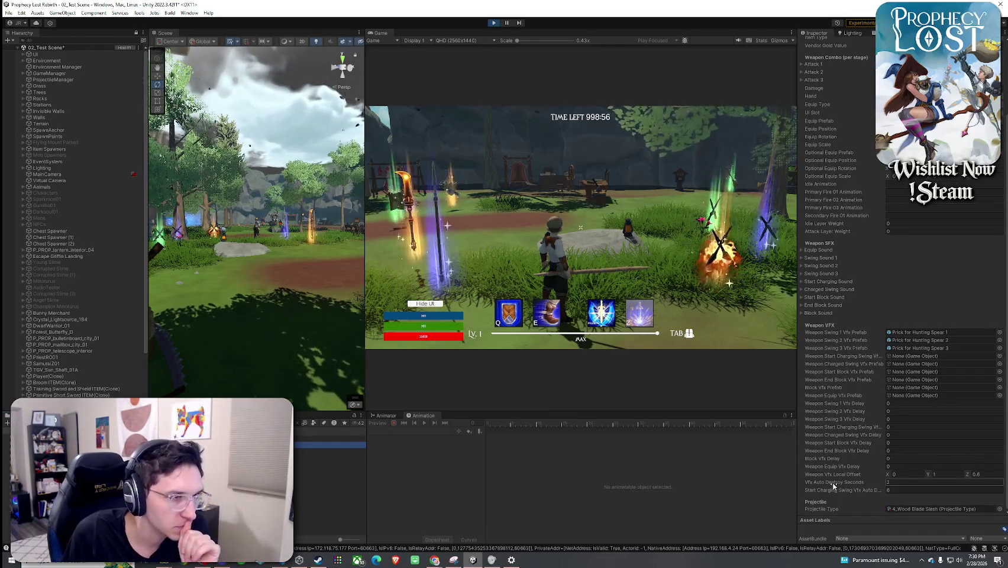
left_click(921, 334)
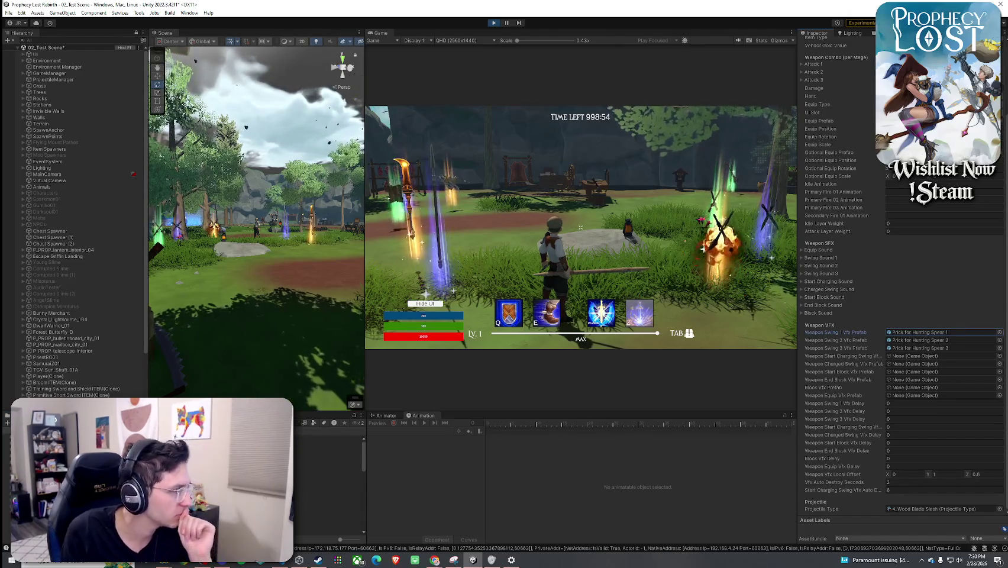
double_click(921, 332)
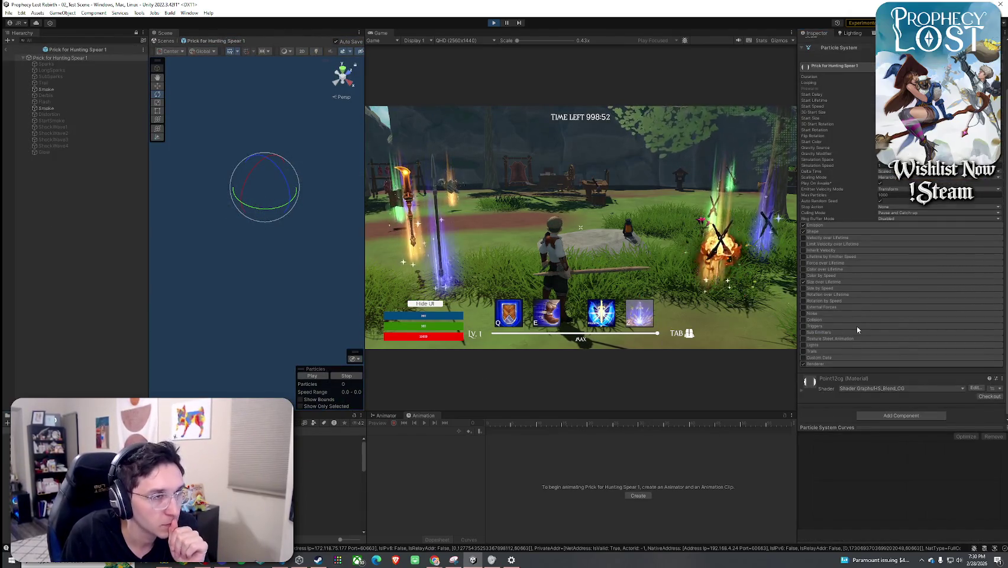
- Preview the particle effect several times, orbiting the Scene view around the emitter
scroll(857, 330, "up", 2)
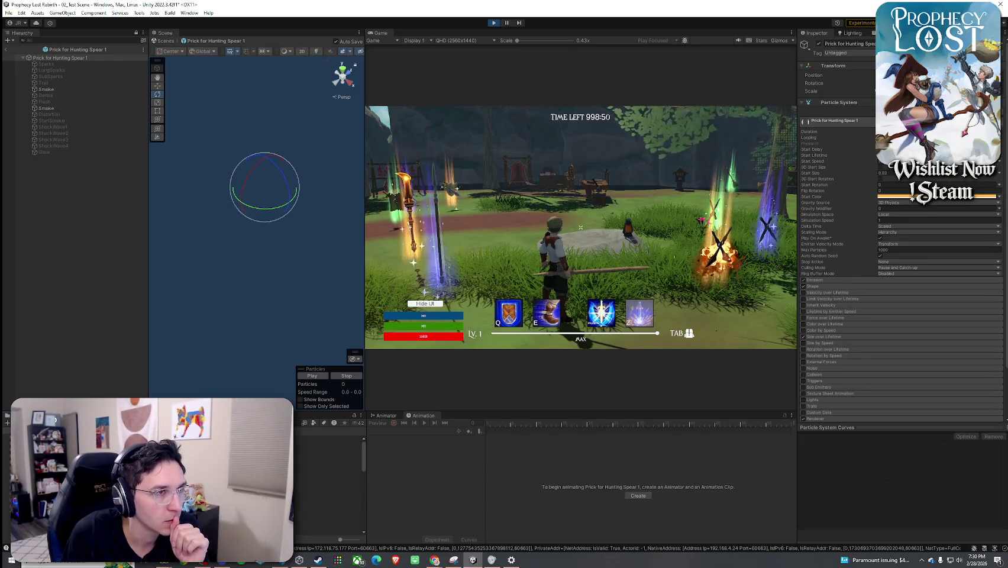
left_click(318, 375)
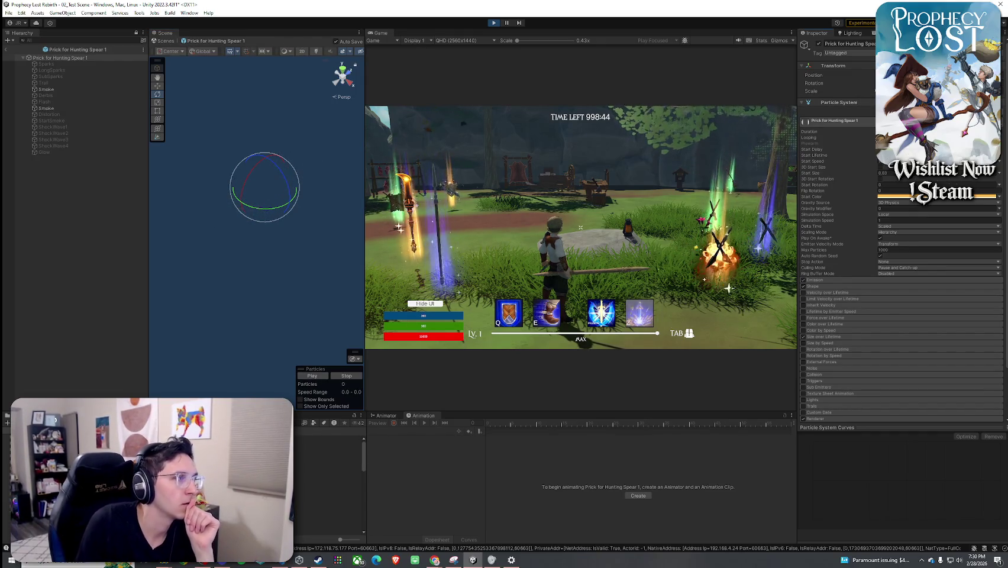
left_click(319, 377)
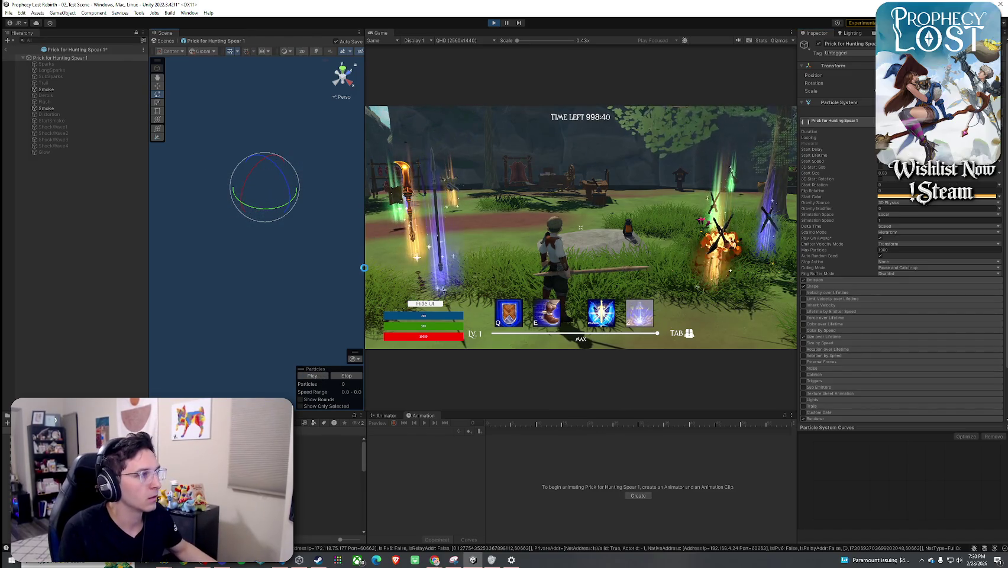
left_click_drag(352, 255, 343, 253)
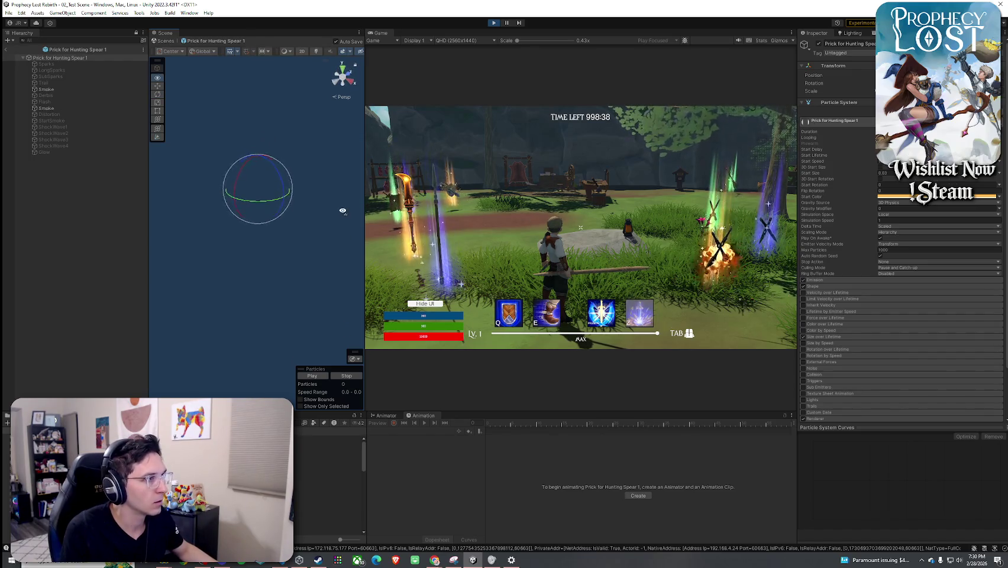
left_click(312, 376)
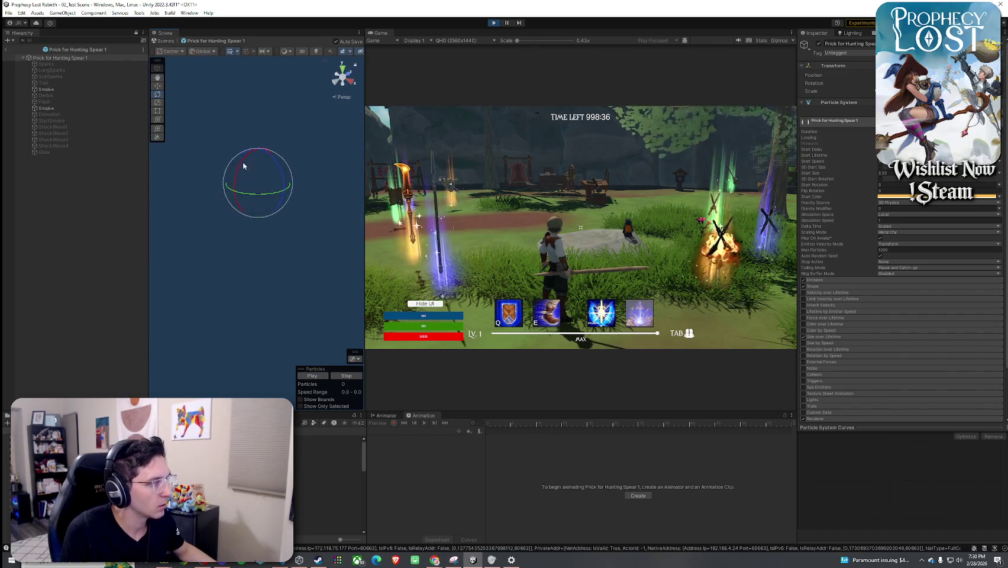
left_click(321, 375)
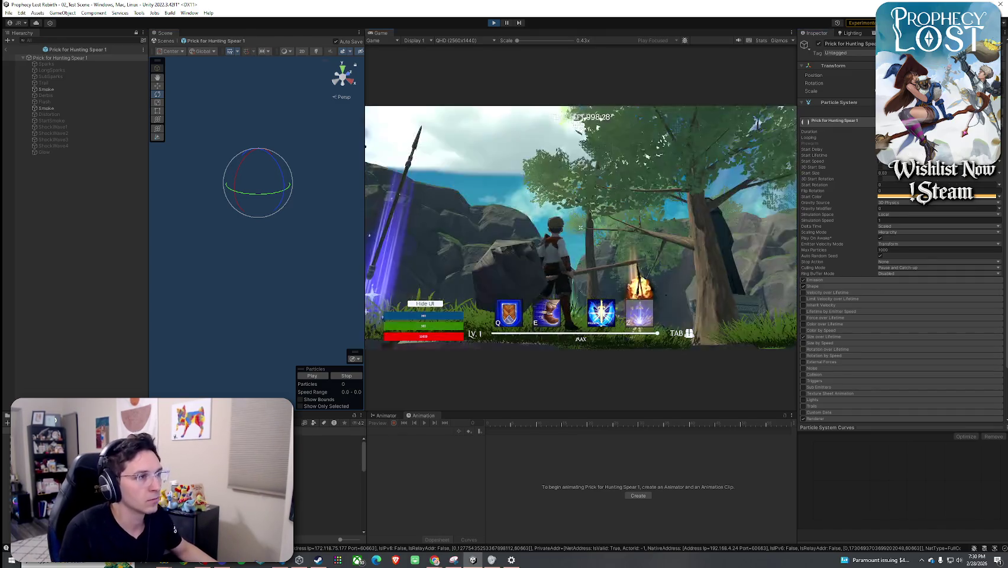
key("super")
left_click(7, 50)
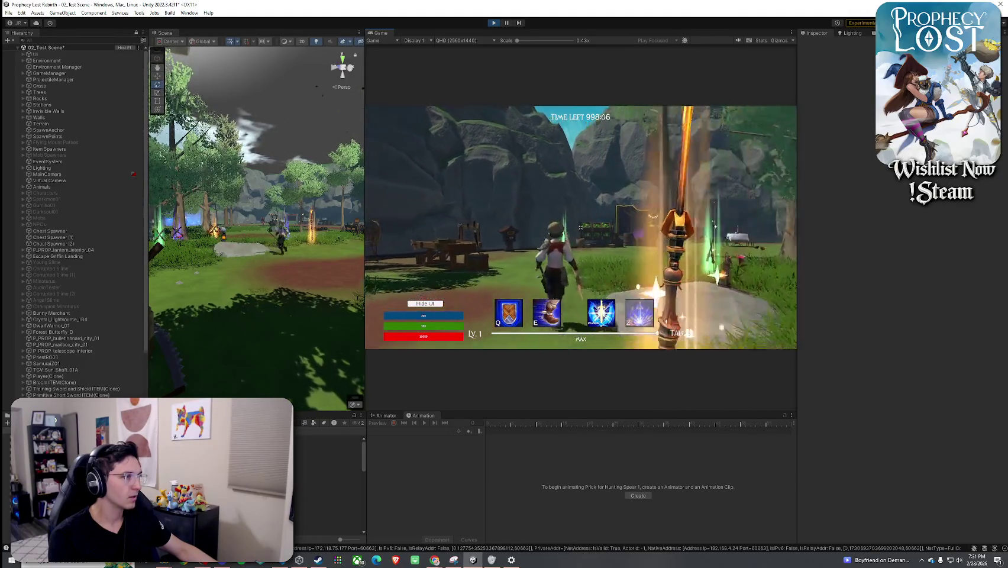
key("super")
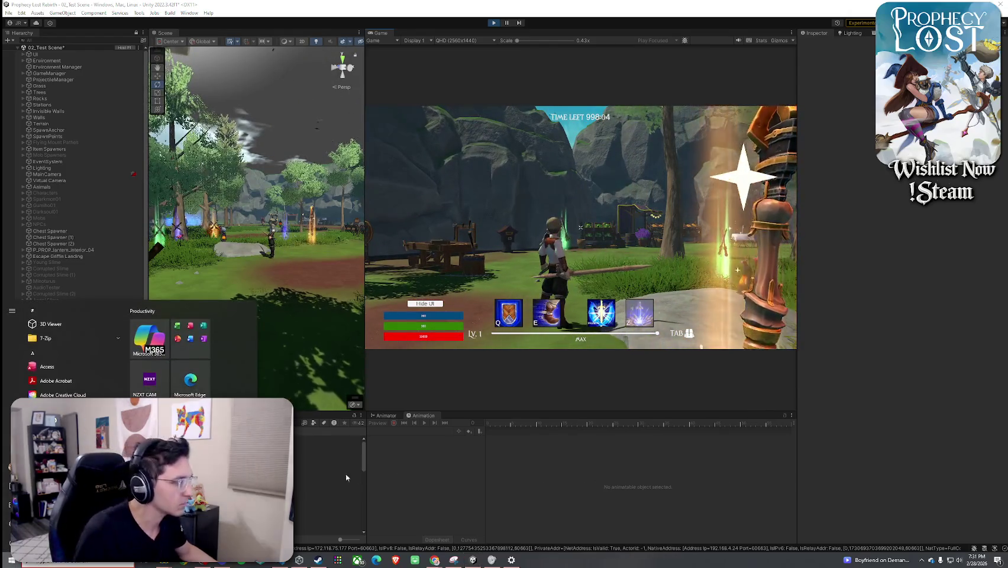
left_click(345, 476)
left_click(995, 88)
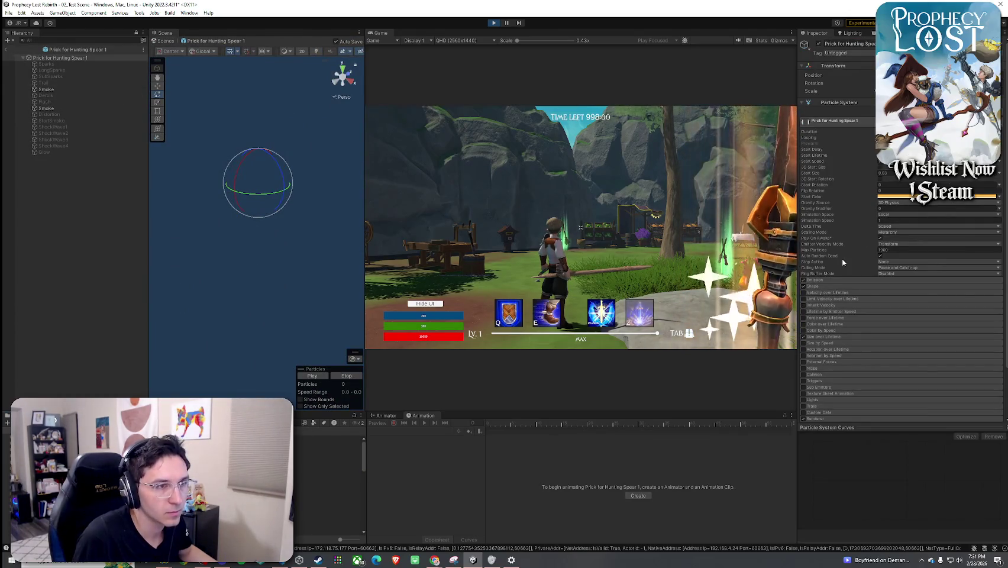
- Review the Emission bursts and Shape position (Y -0.2, Z -2.8), then return to 02_Test Scene
left_click(821, 280)
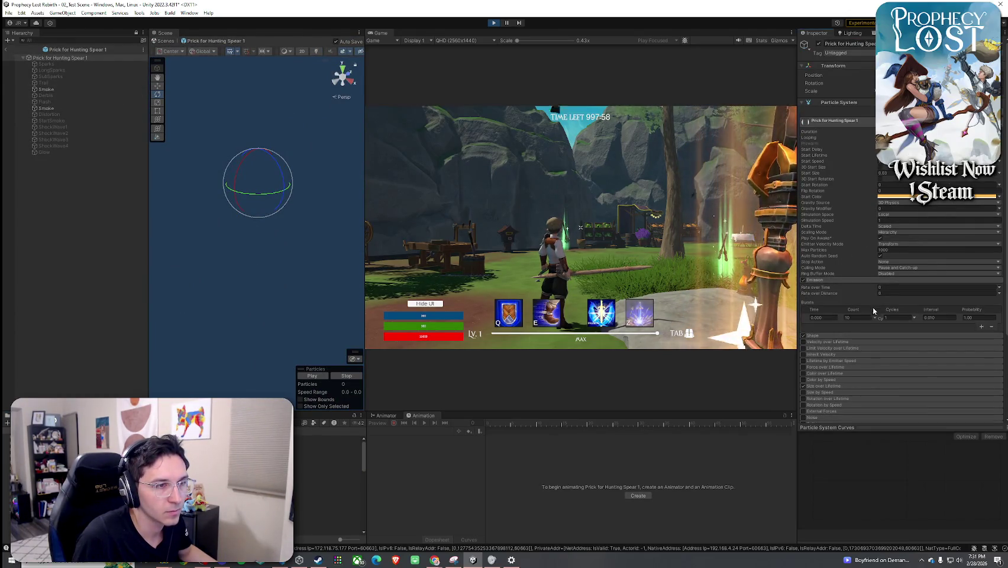
left_click(826, 336)
scroll(891, 329, "down", 2)
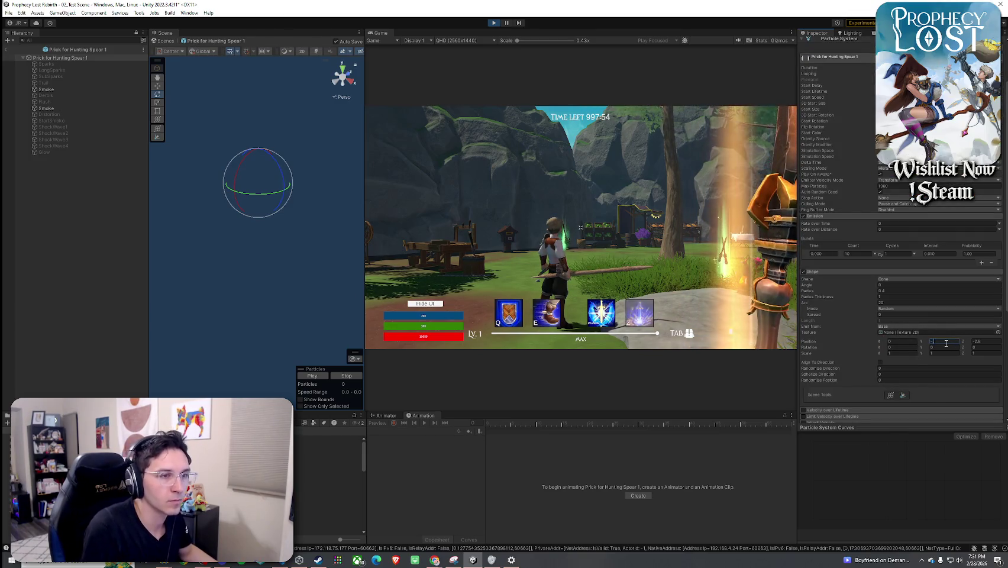
key("super")
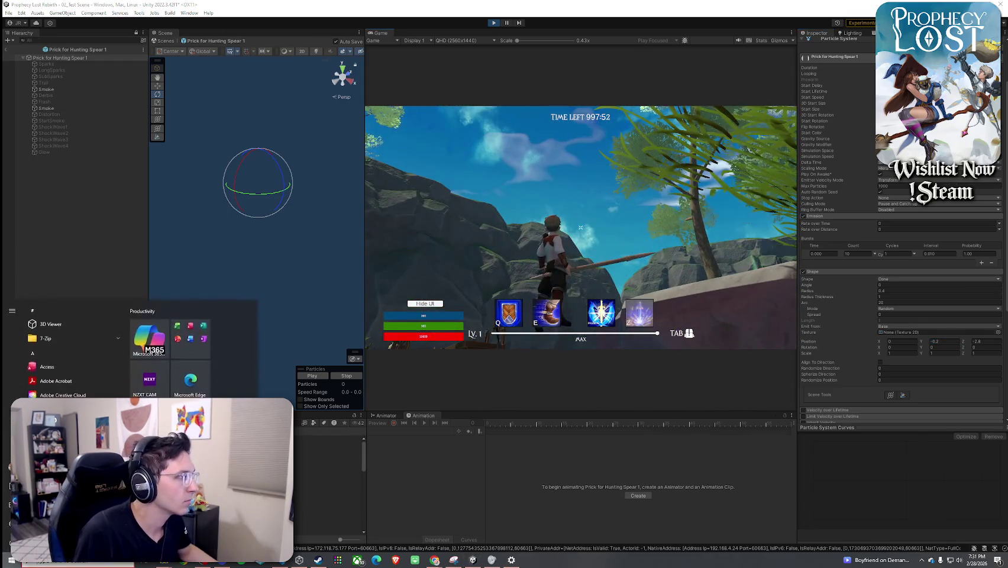
key("super")
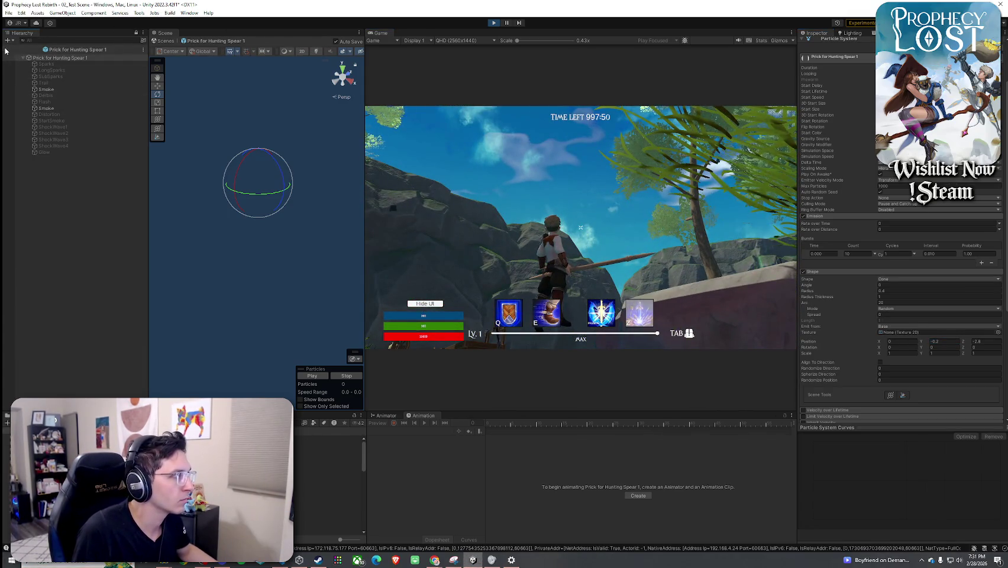
left_click(5, 50)
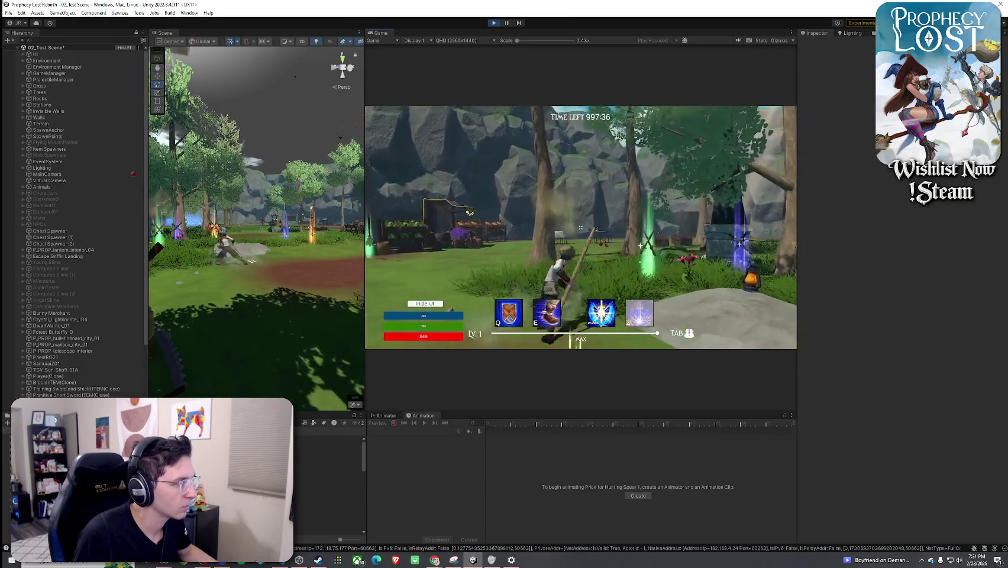
- Set the Prick for Hunting Spear particle's Start Delay to 0.22
left_click(299, 465)
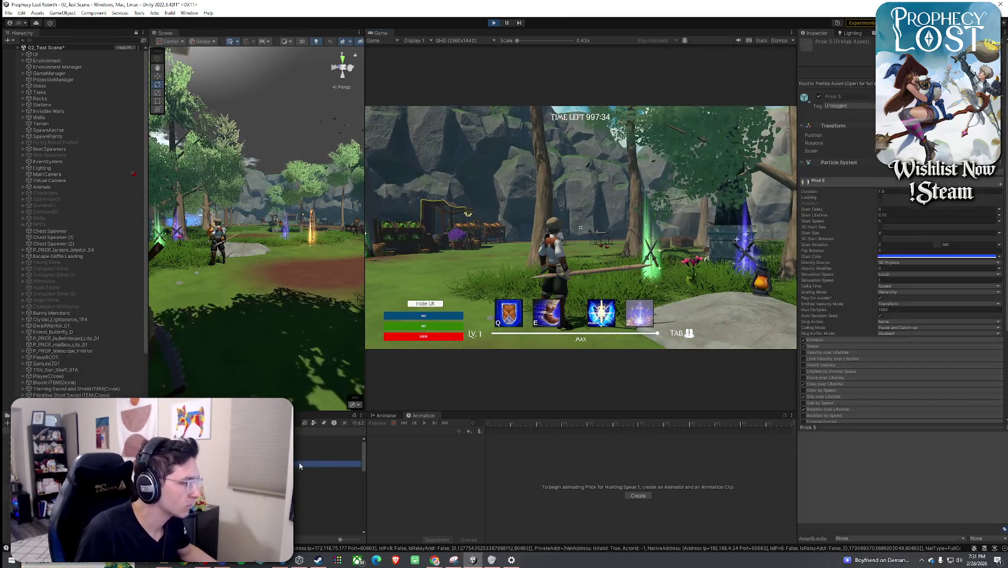
left_click(905, 220)
type("0.22")
key("Return")
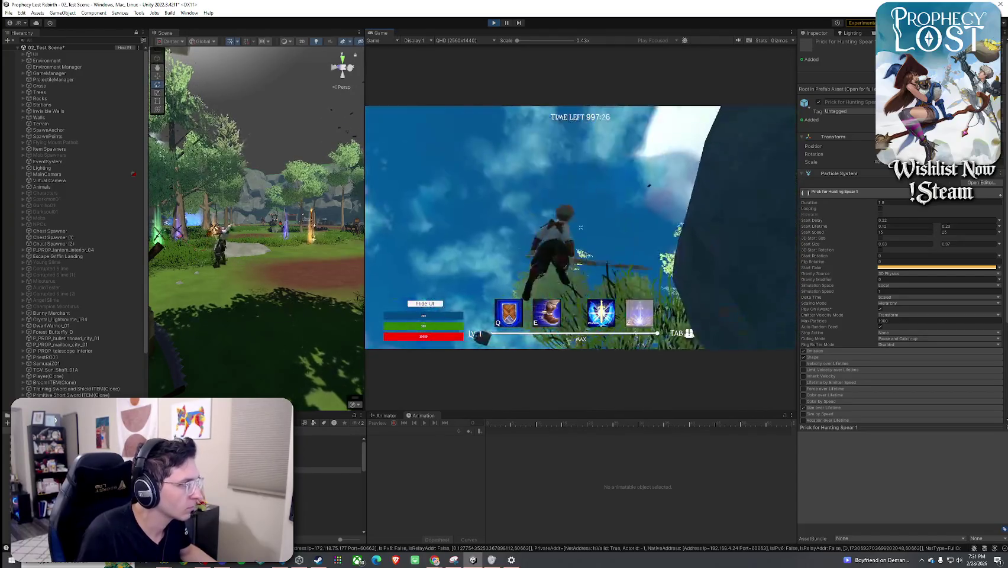
- Thrust the spear in the running game to check the blue burst
left_click(471, 333)
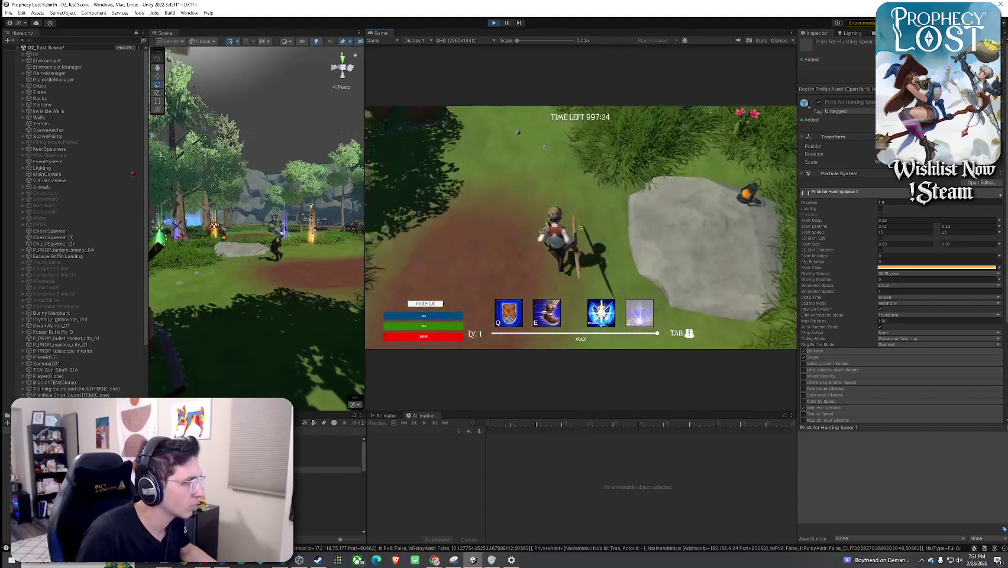
left_click(580, 227)
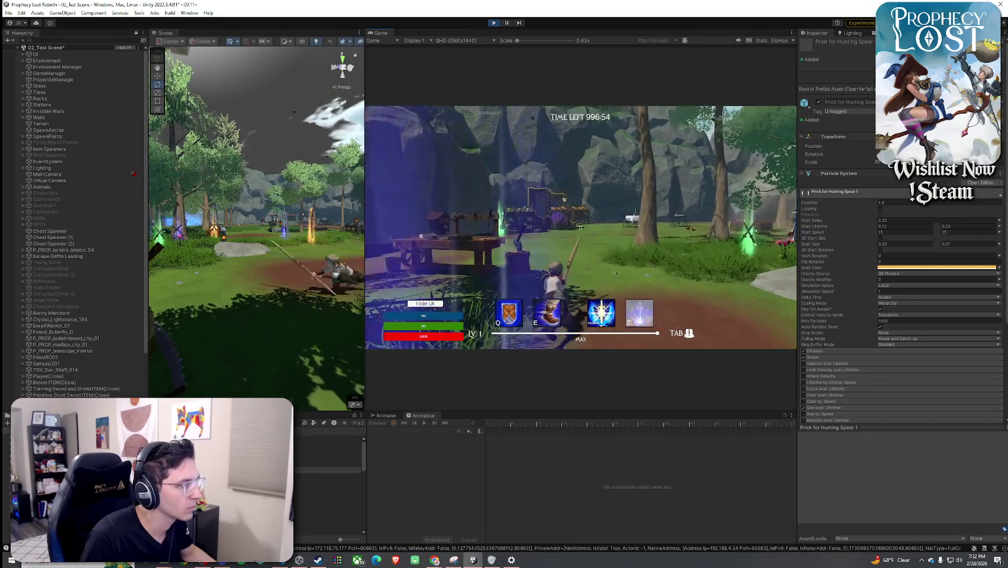
key("super")
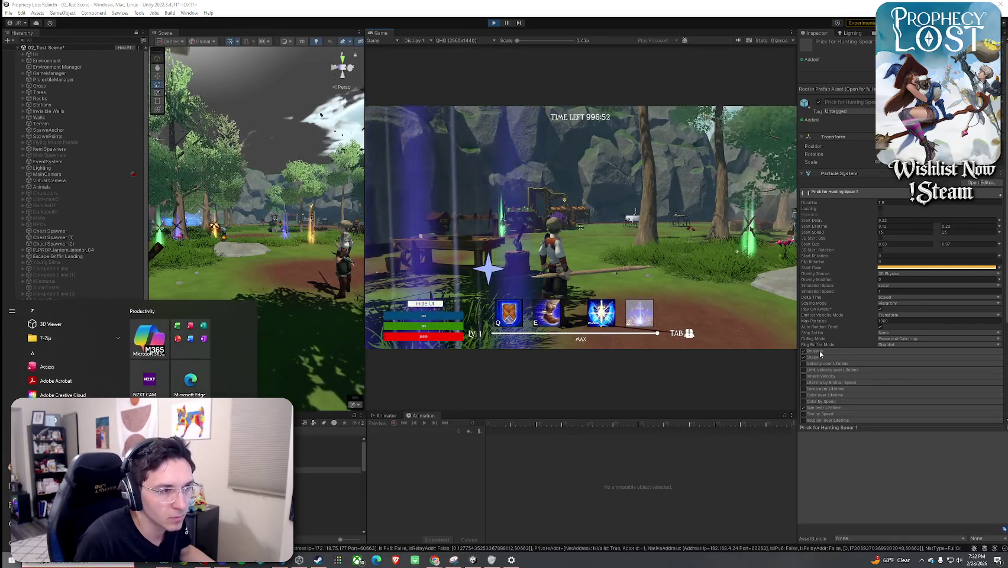
- Expand the Emission and Shape modules and set Shape Position Y to -0.4
left_click(817, 352)
left_click(814, 407)
scroll(822, 379, "down", 3)
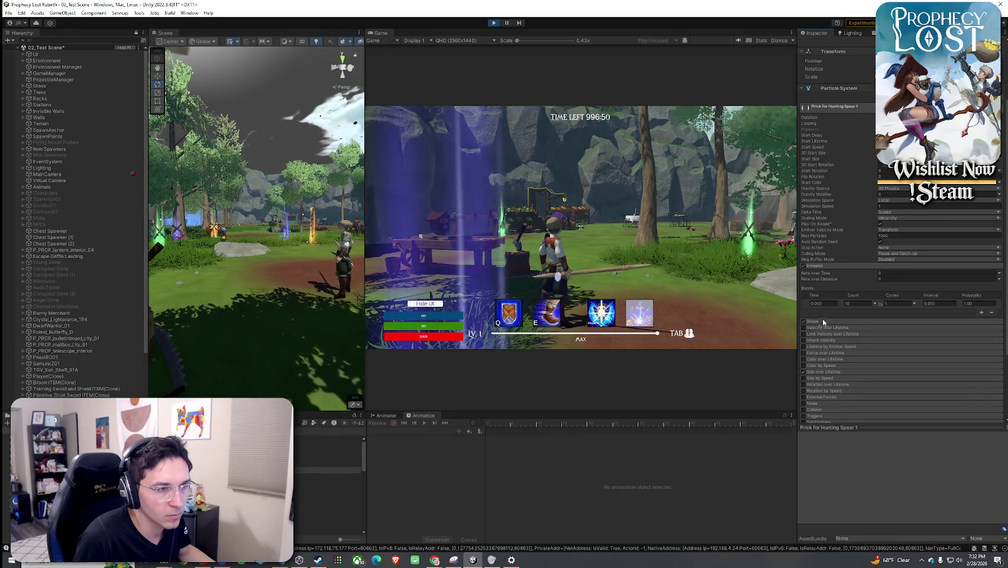
scroll(862, 324, "up", 3)
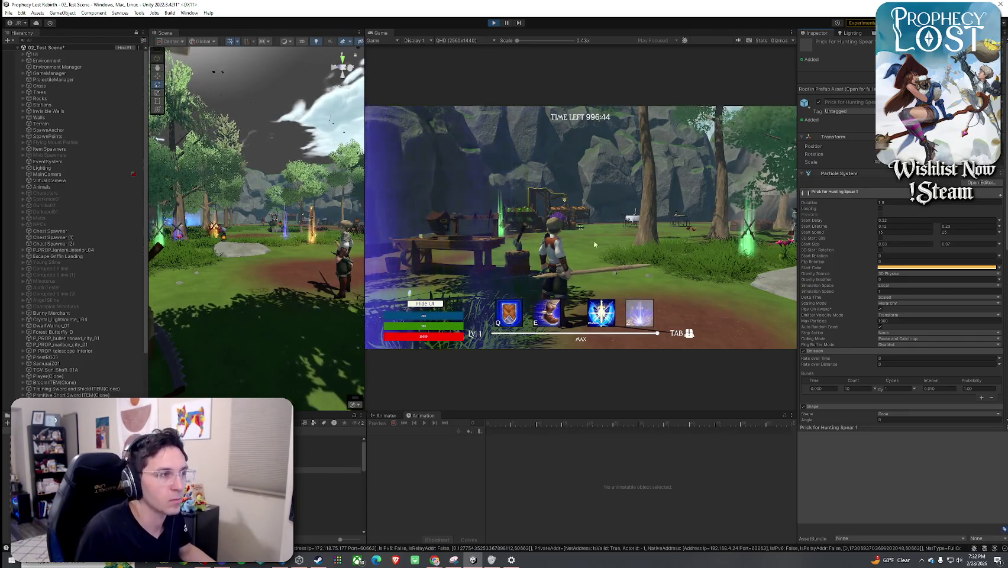
key("w")
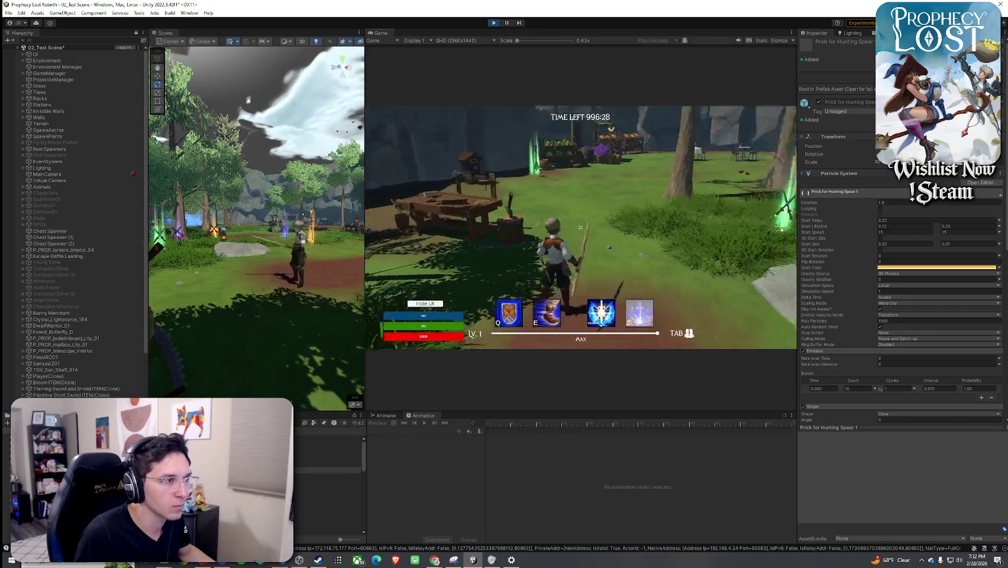
scroll(940, 355, "down", 4)
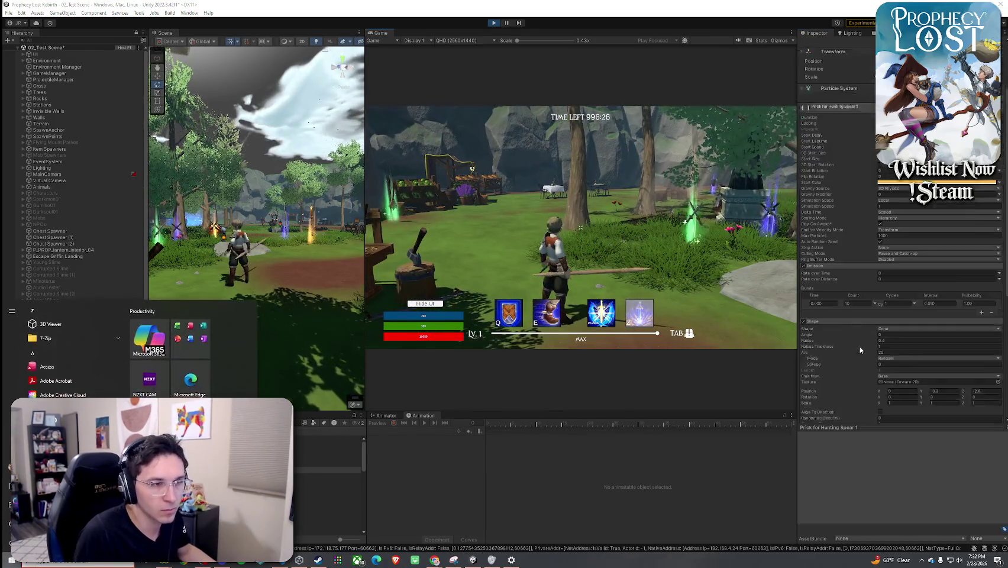
left_click(943, 369)
type("-0.4")
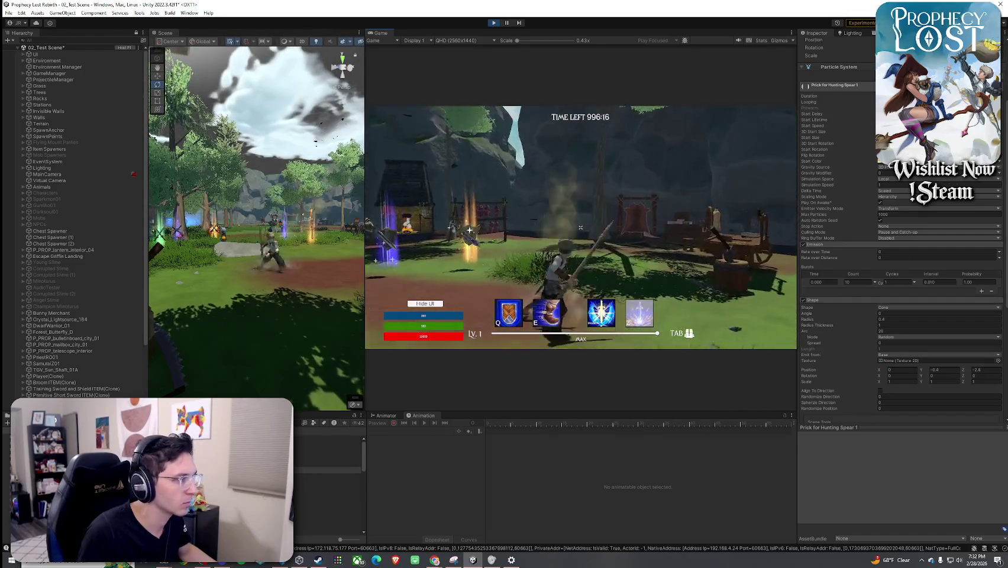
- Run the character toward the market stalls and attack with the spear to check the effect
key("w")
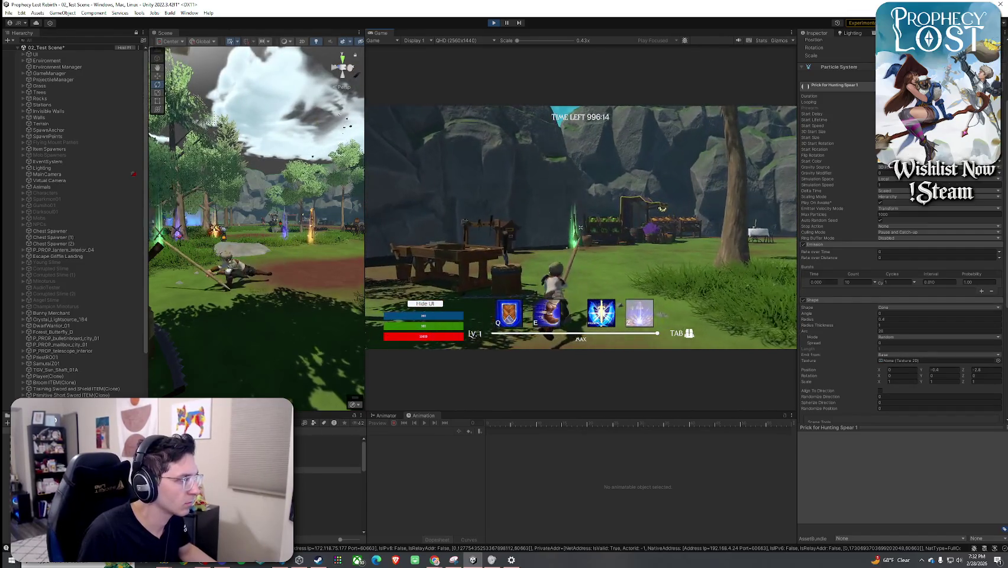
key("w")
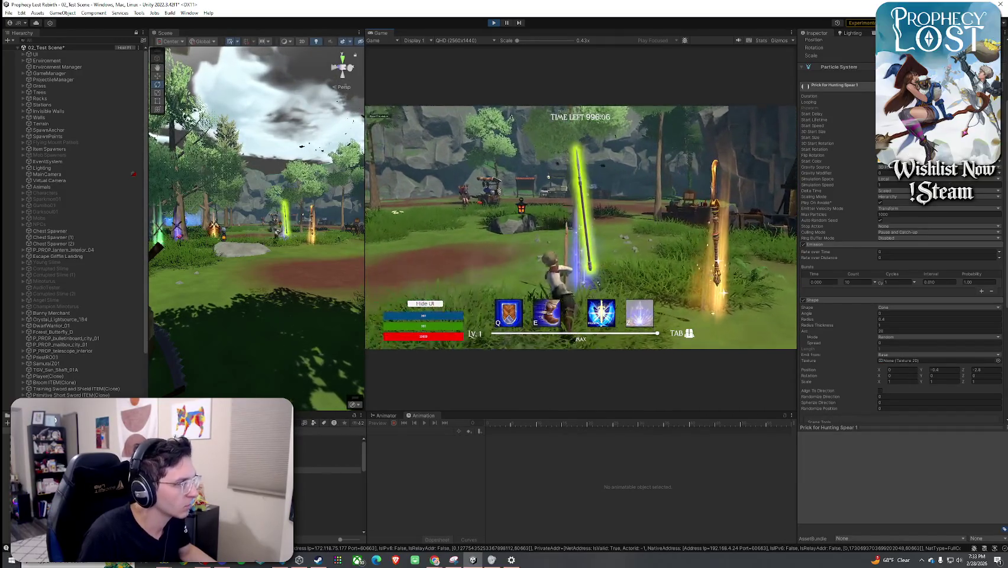
key("w")
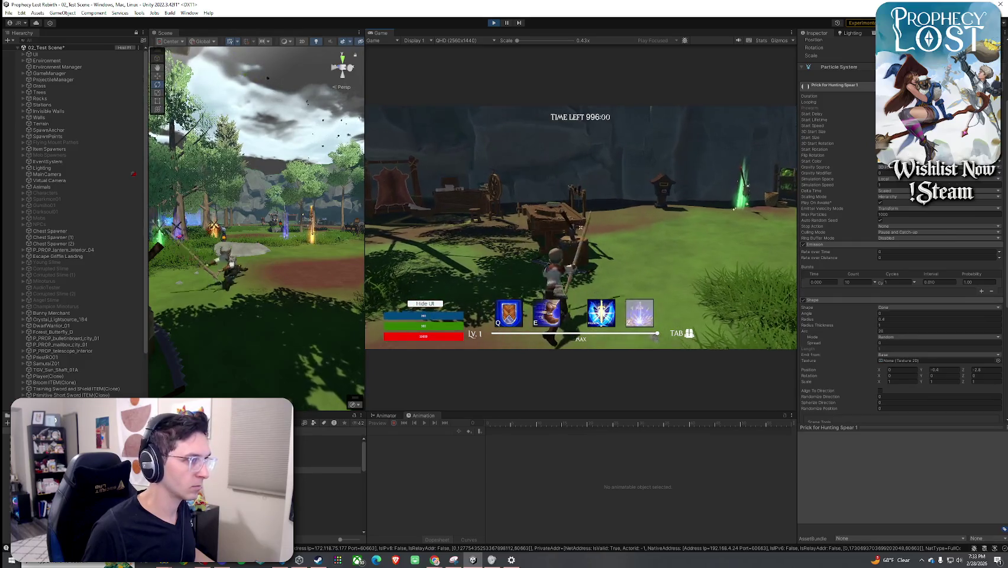
left_click(580, 227)
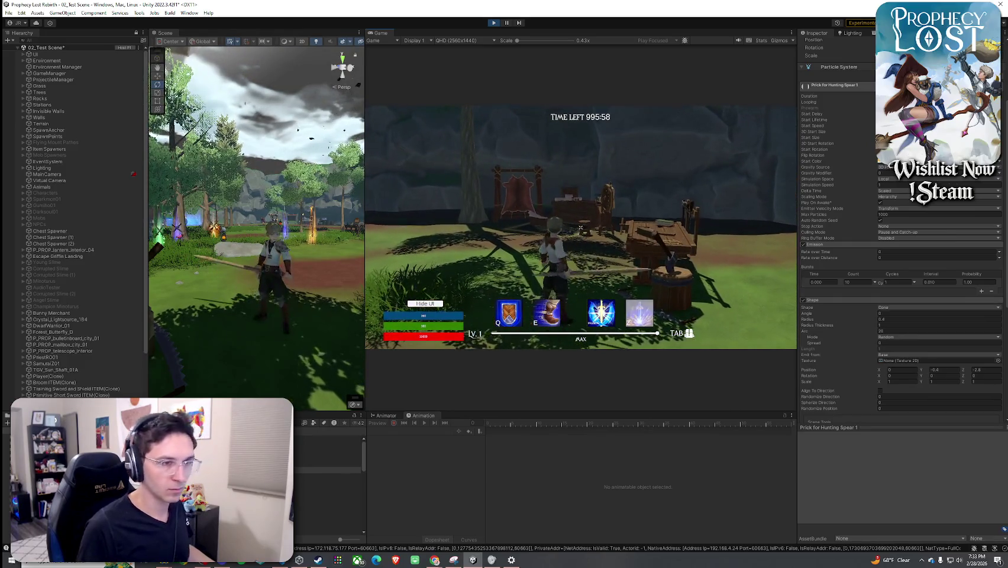
key("super")
left_click(976, 377)
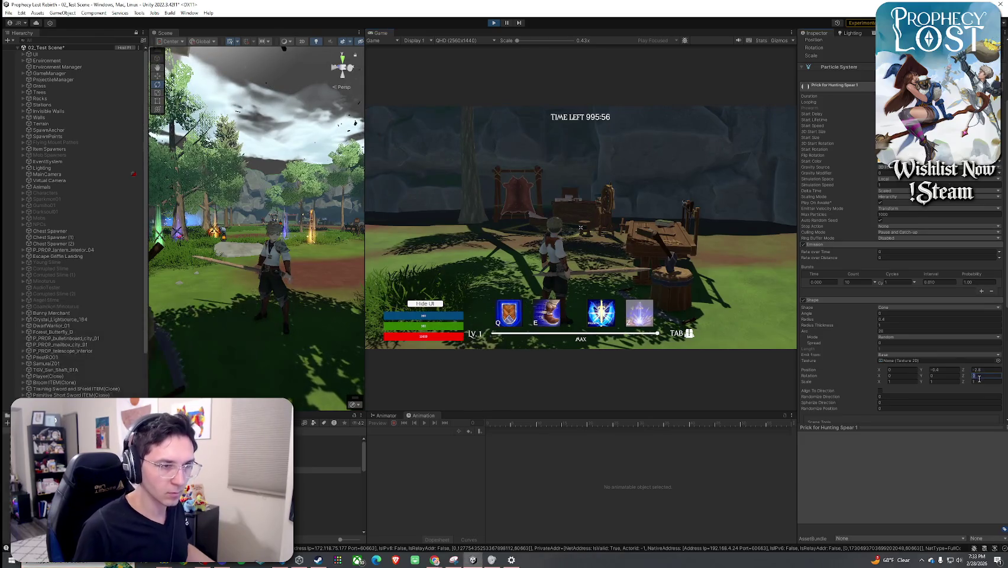
- Set the Shape Rotation Y to 5, after briefly trying 20
left_click(944, 377)
double_click(944, 376)
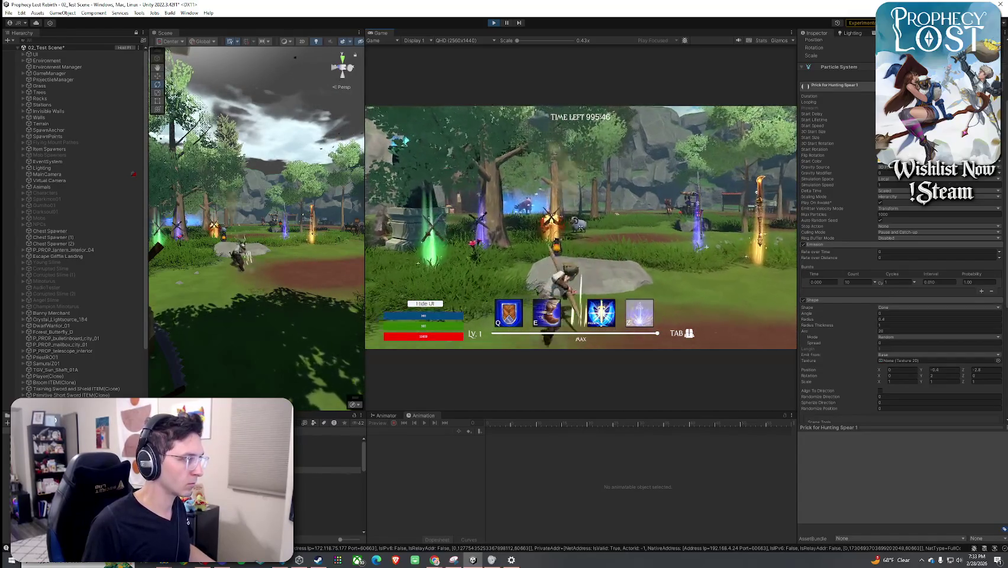
key("super")
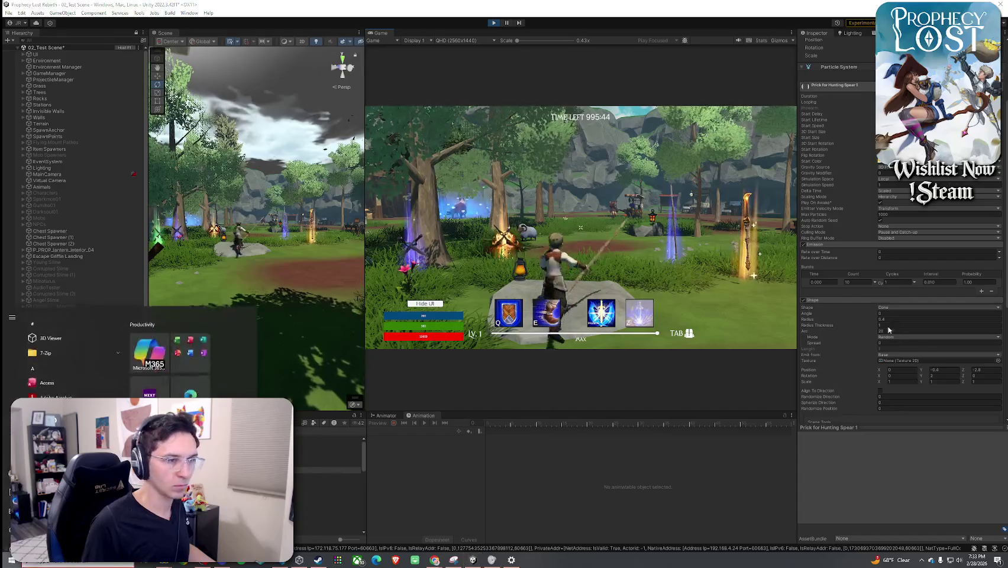
double_click(941, 375)
type("20")
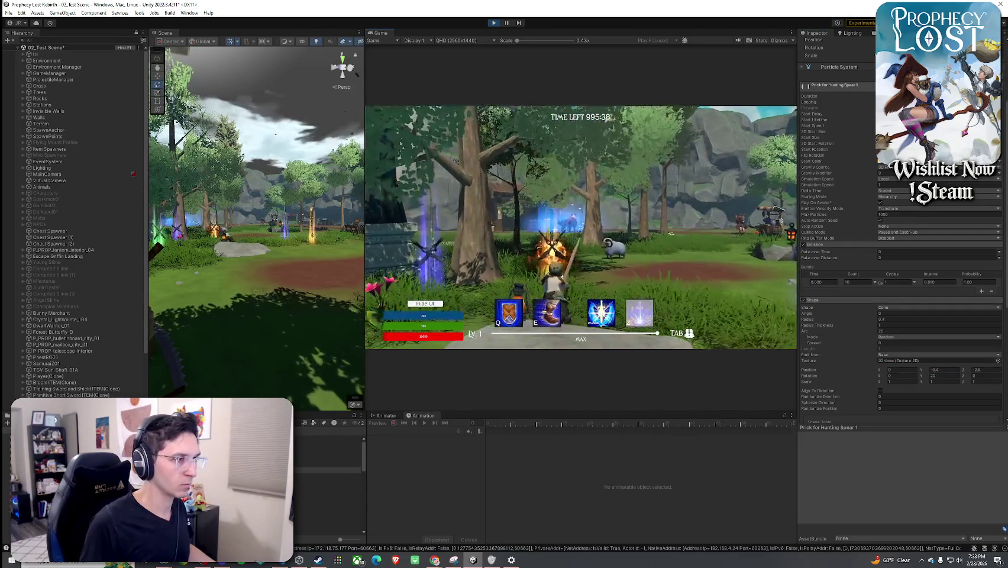
key("super")
left_click(941, 377)
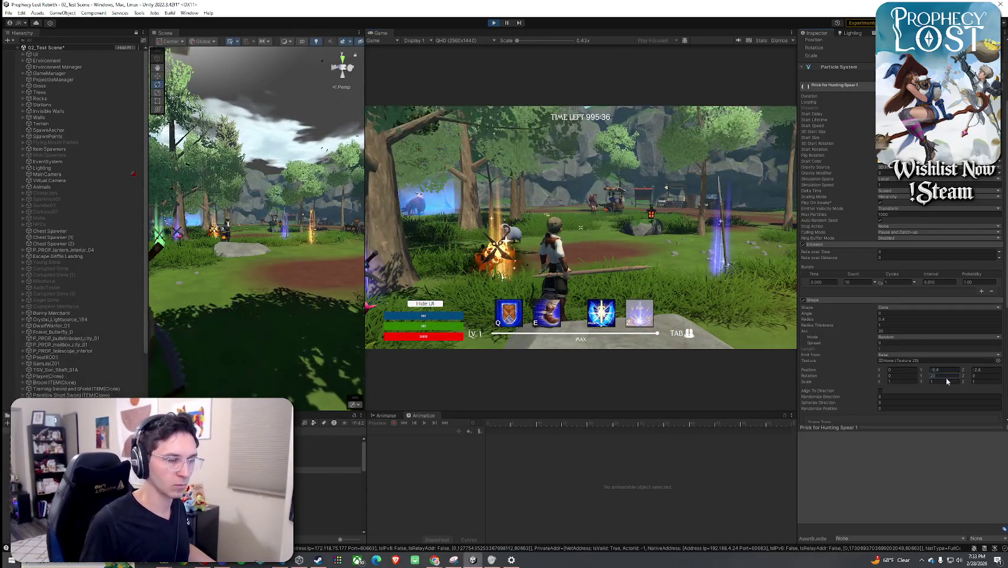
type("5")
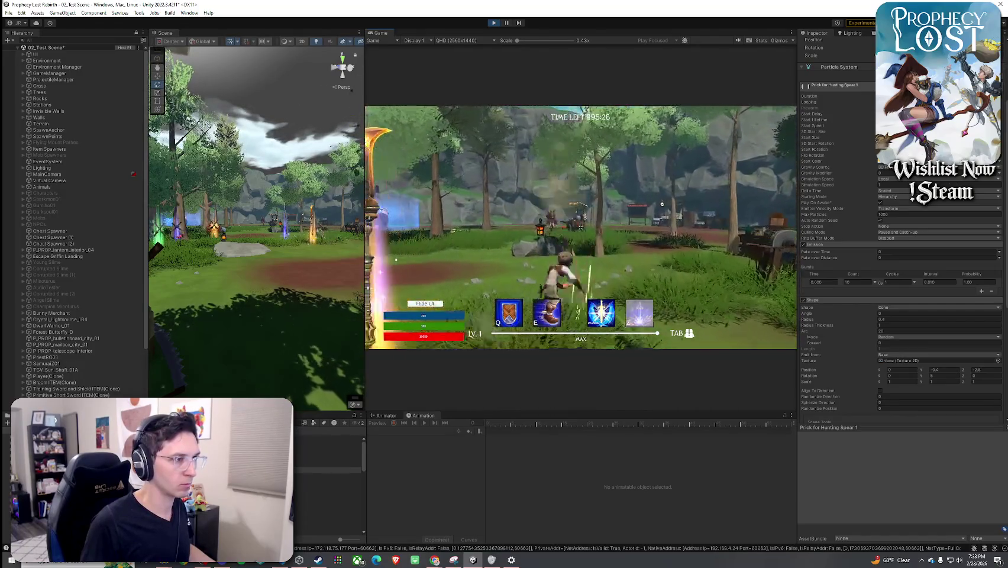
- Set the Shape Position X to -0.1
left_click(903, 373)
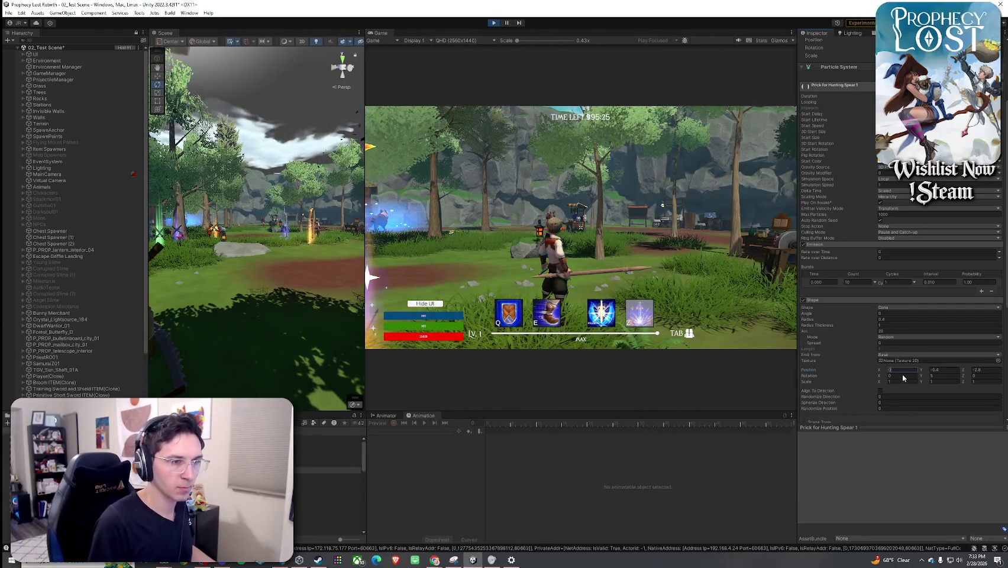
type("0.1")
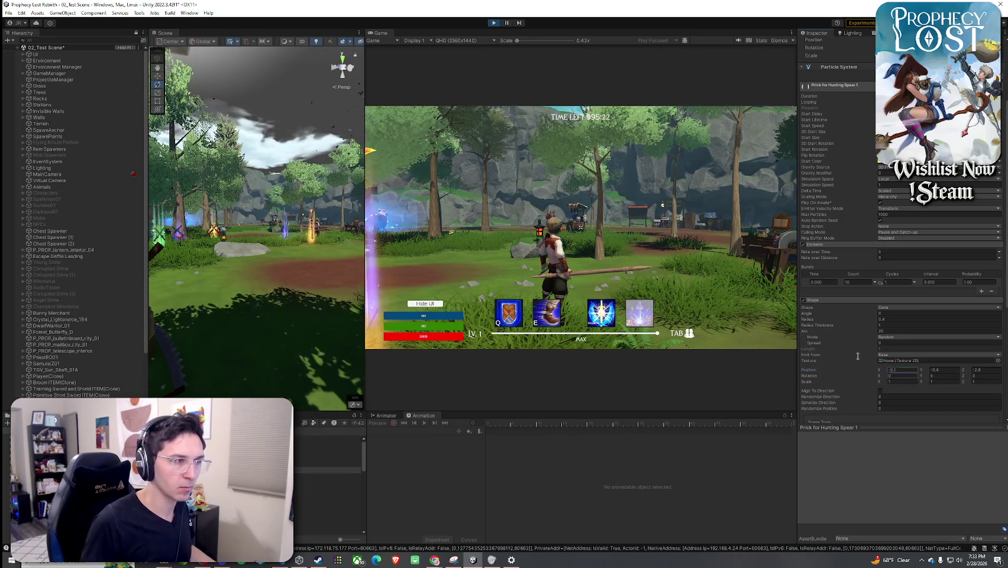
key("Return")
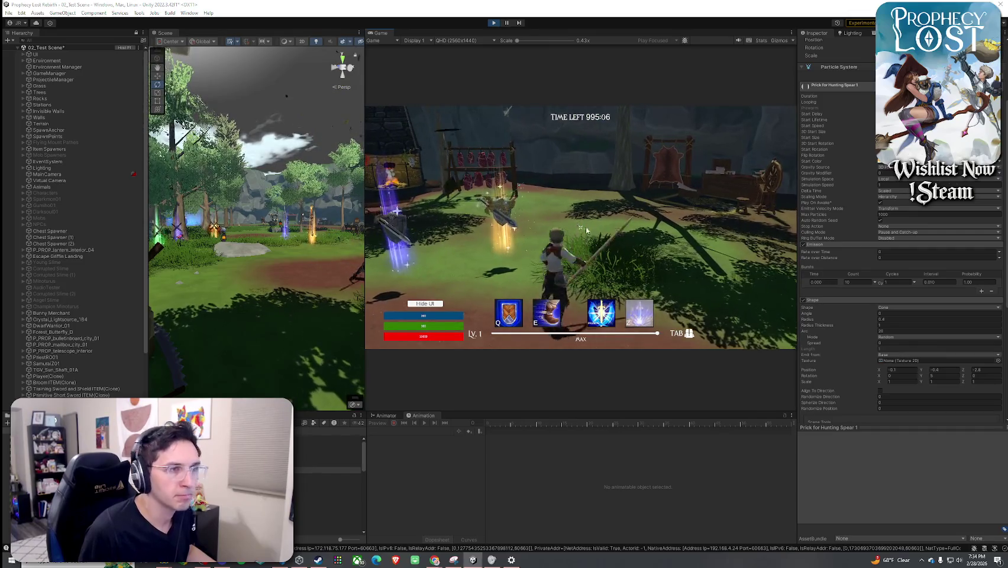
key("super")
key("Escape")
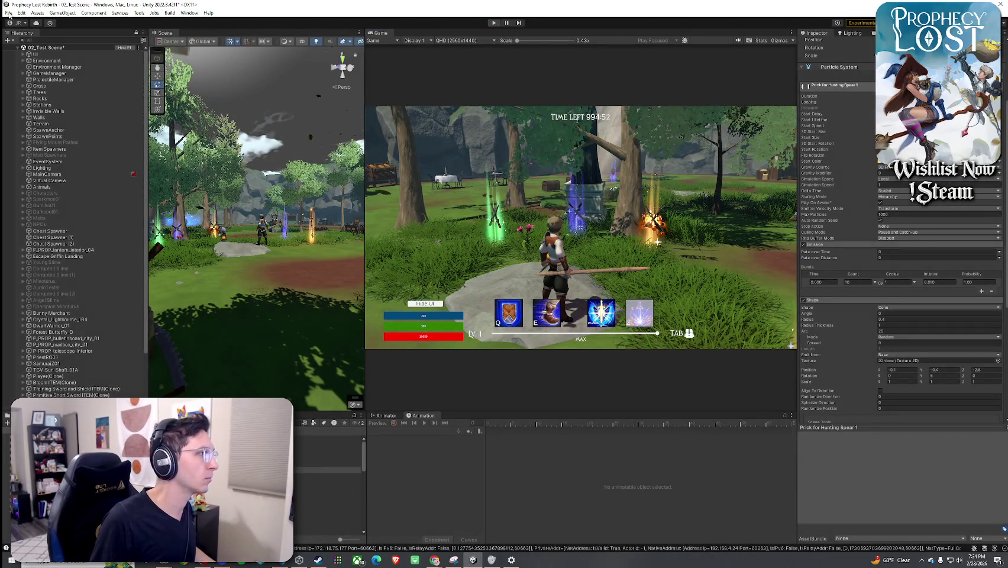
- Stop Play mode and save 02_Test Scene
key("ctrl+p")
right_click(27, 47)
left_click(26, 51)
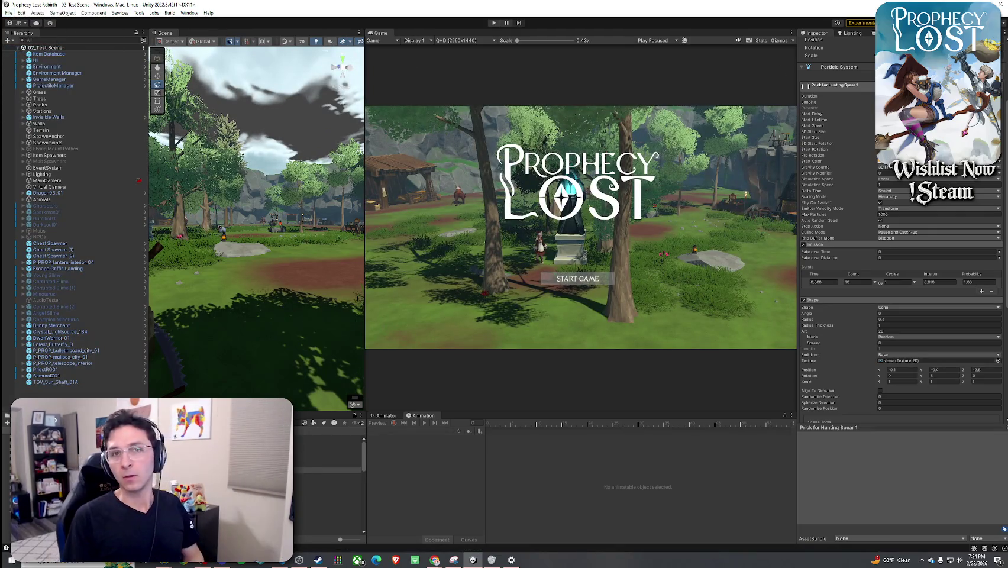